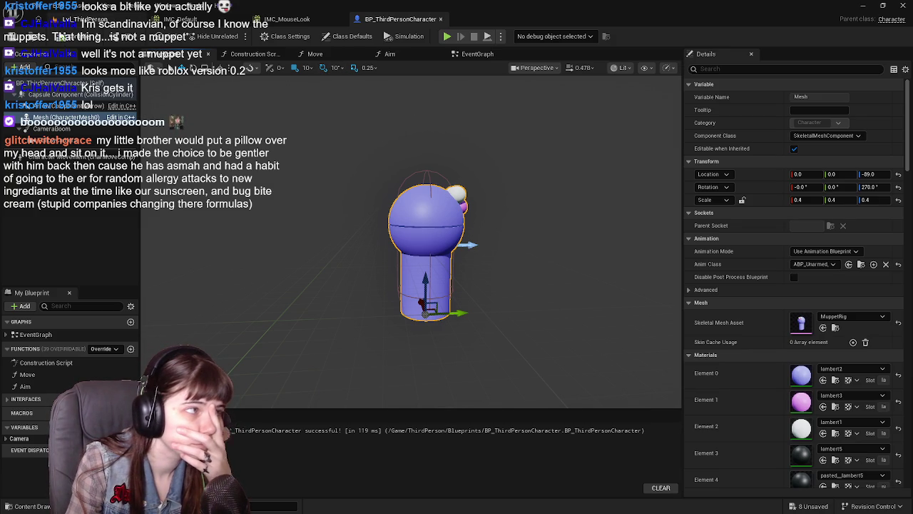
Recompile the character Blueprint and play-test it briefly in Lvl_ThirdPerson.
left_click(13, 36)
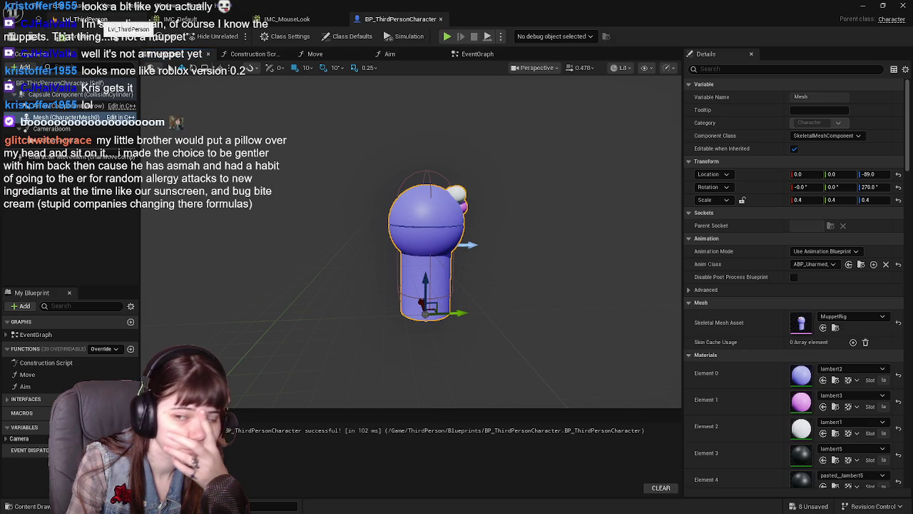
left_click(93, 19)
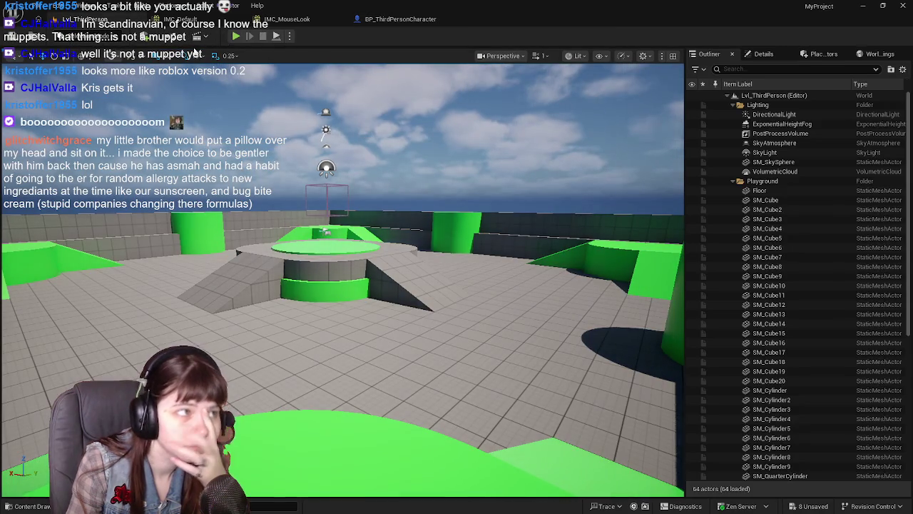
left_click(239, 37)
left_click(357, 151)
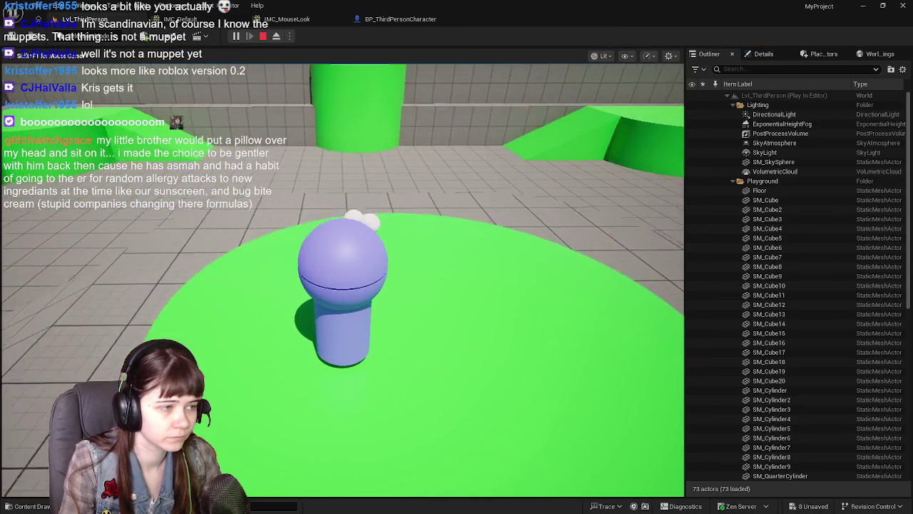
key("Escape")
Back in BP_ThirdPersonCharacter, close the Move and Aim graphs and return to the 3D view.
left_click(400, 19)
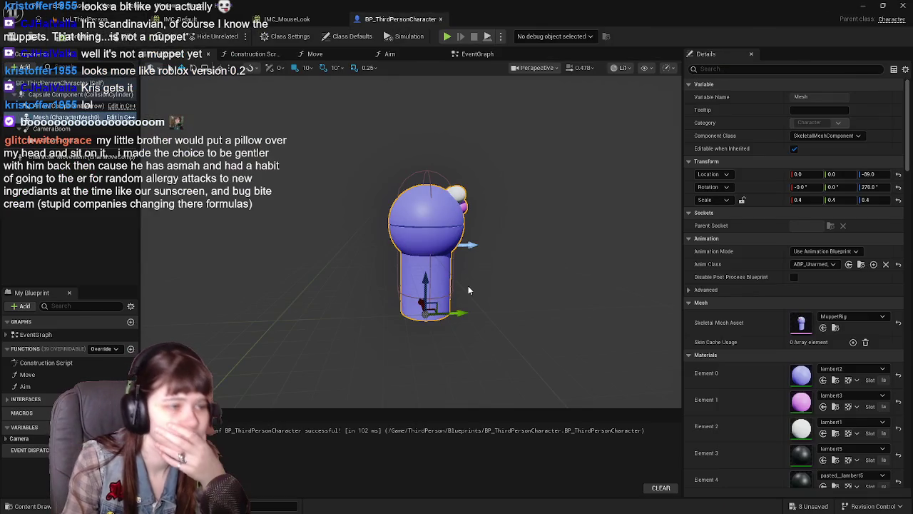
left_click(475, 55)
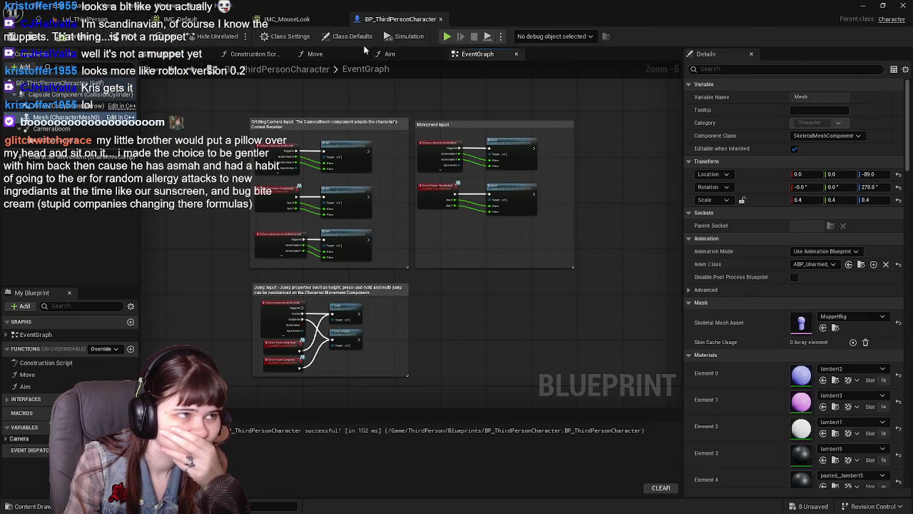
left_click(363, 52)
left_click(363, 53)
mouse_move(483, 331)
left_mouse_down()
mouse_move(469, 314)
mouse_move(476, 308)
left_mouse_up()
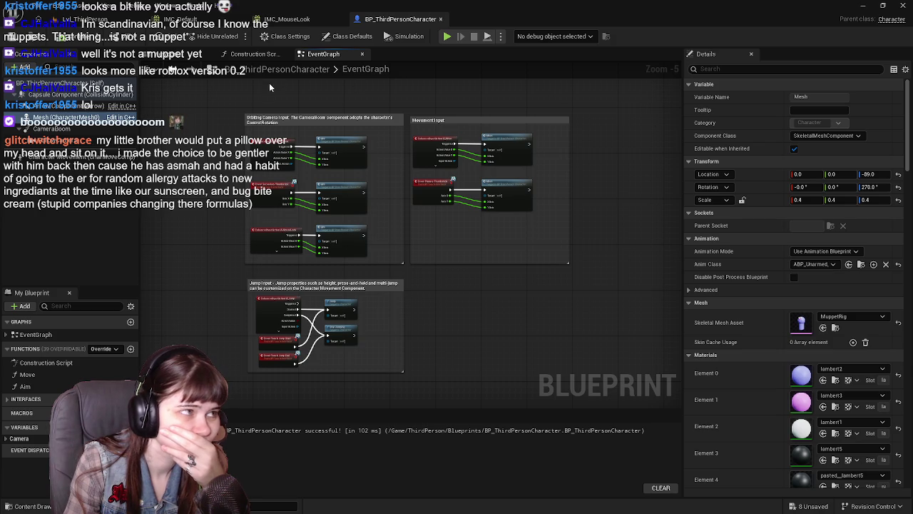
left_click(174, 55)
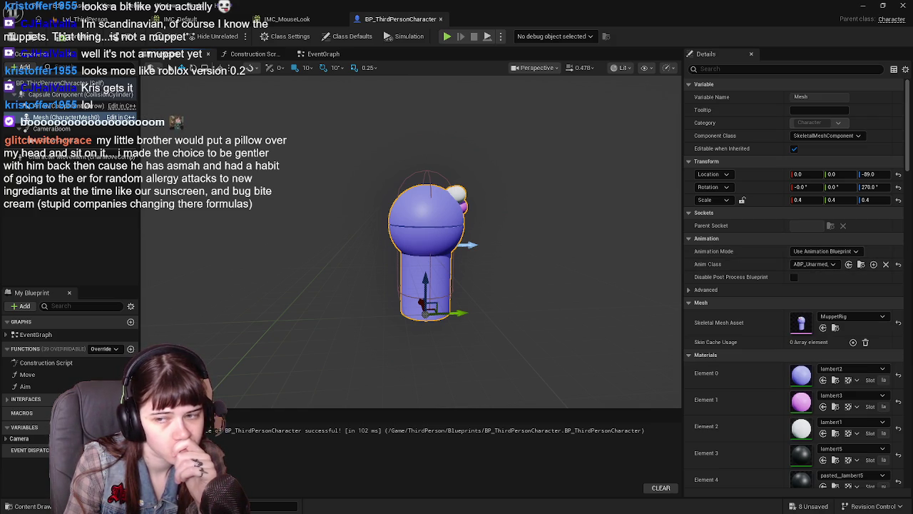
Create a new empty subfolder inside NewFolder and open it.
left_click(43, 506)
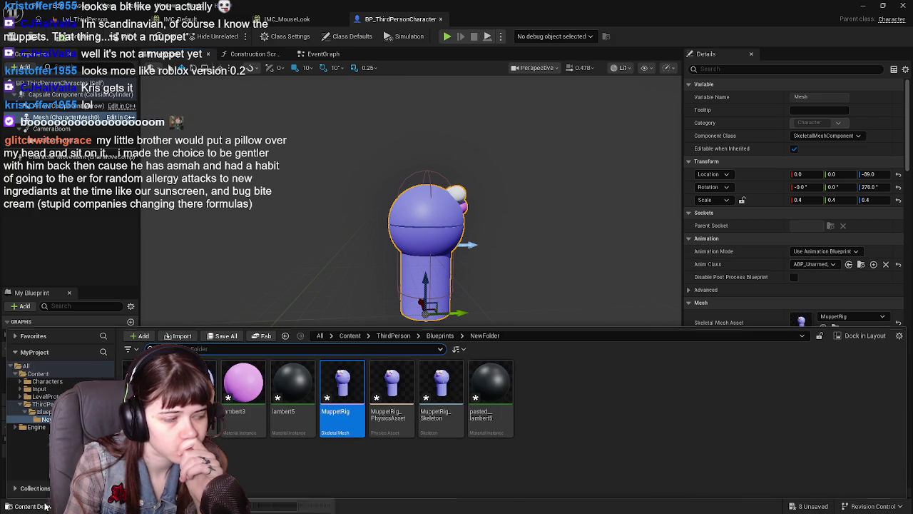
left_click(623, 404)
right_click(541, 389)
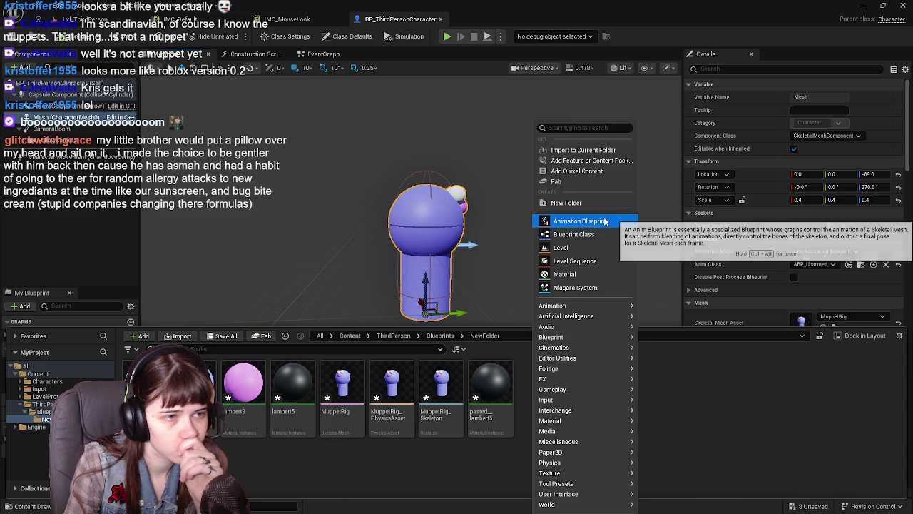
key("Escape")
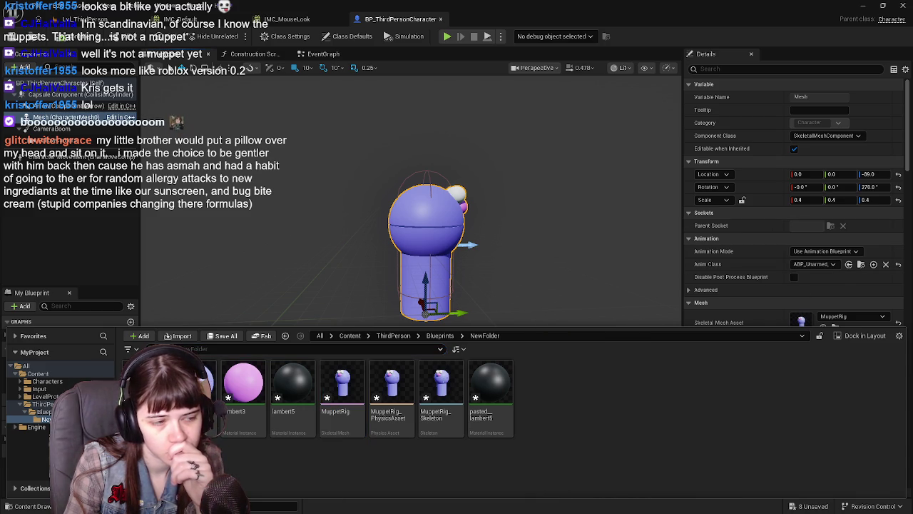
right_click(560, 381)
left_click(613, 209)
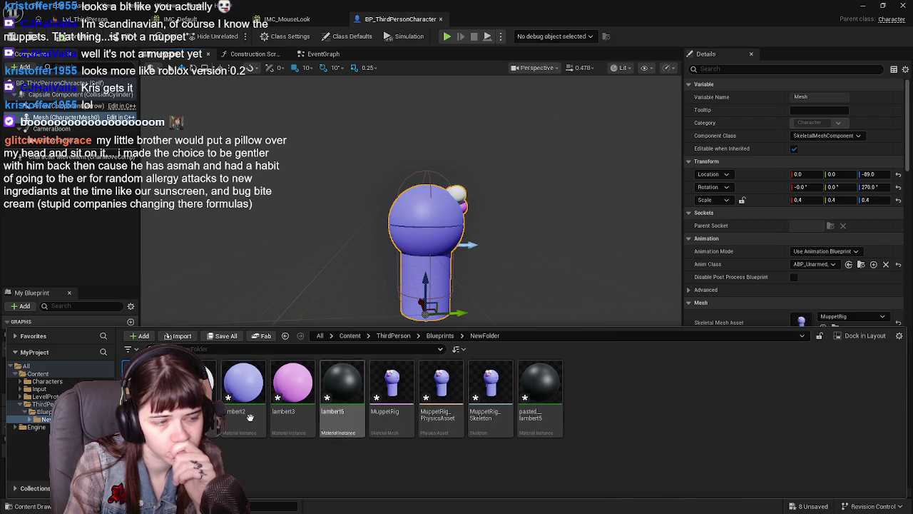
double_click(544, 392)
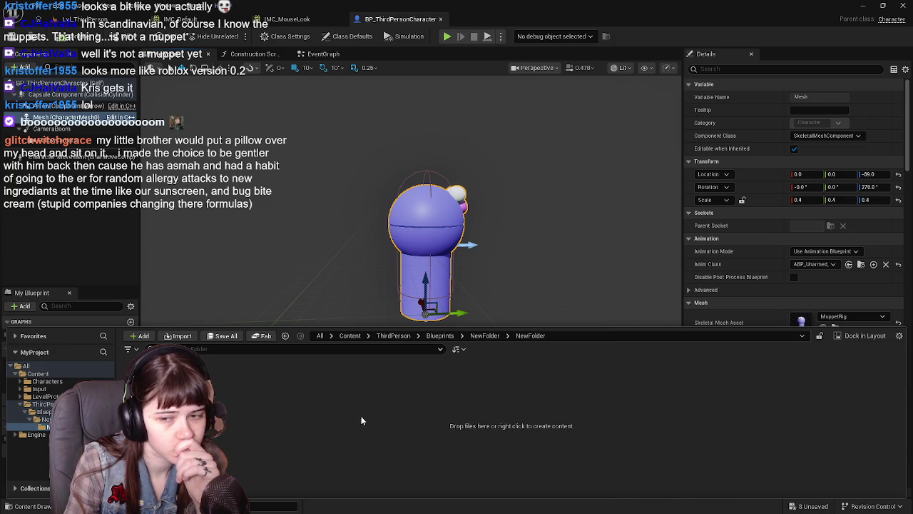
Create the ABP_Muppet animation blueprint targeting MuppetRig_Skeleton in that subfolder.
right_click(310, 407)
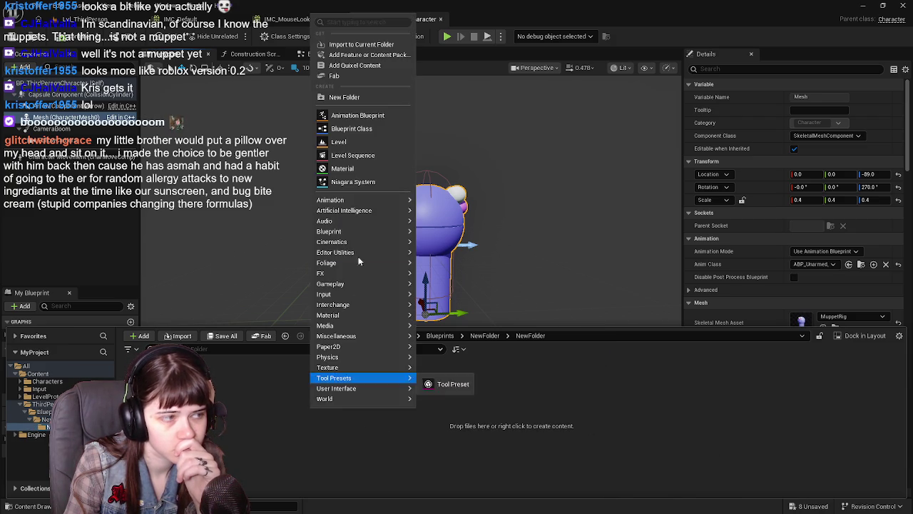
left_click(350, 117)
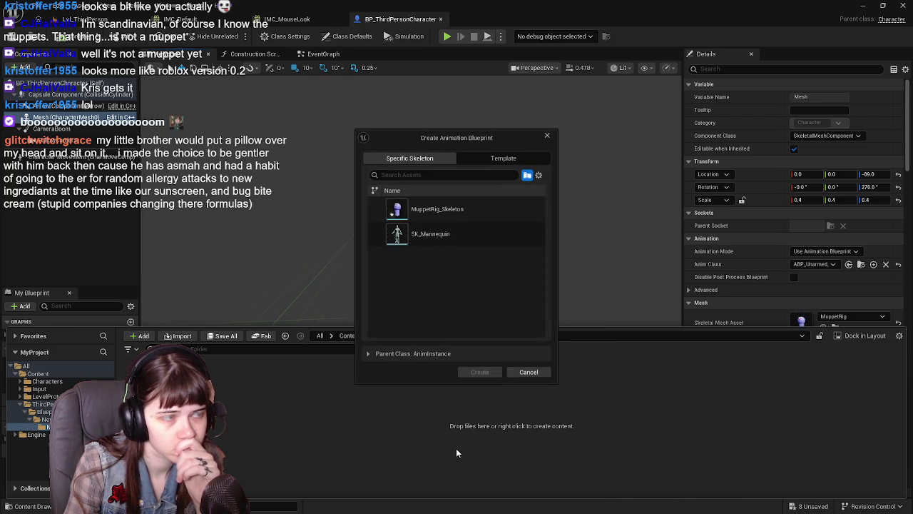
left_click(475, 210)
left_click(481, 371)
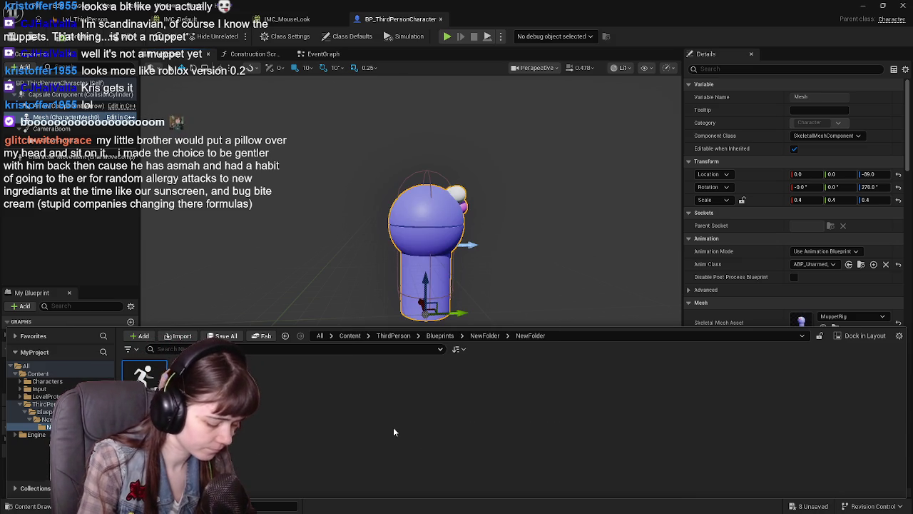
left_click(695, 265)
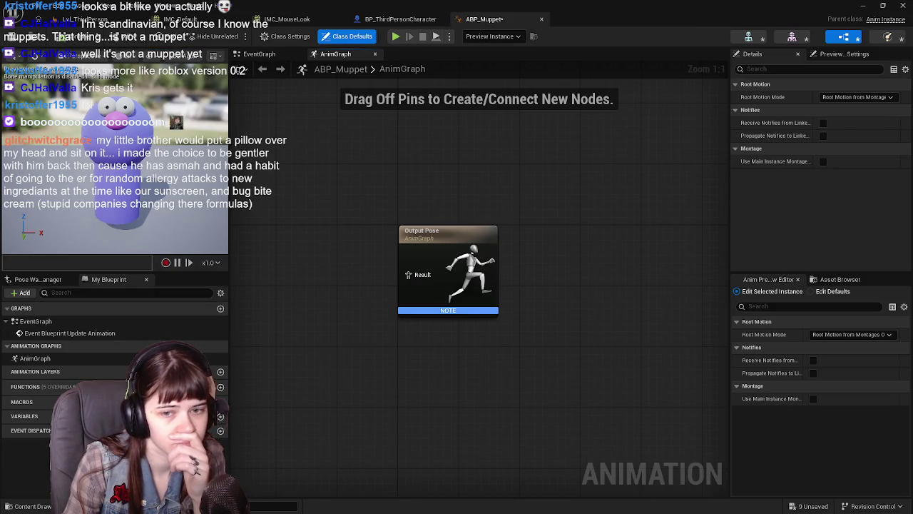
left_click(401, 21)
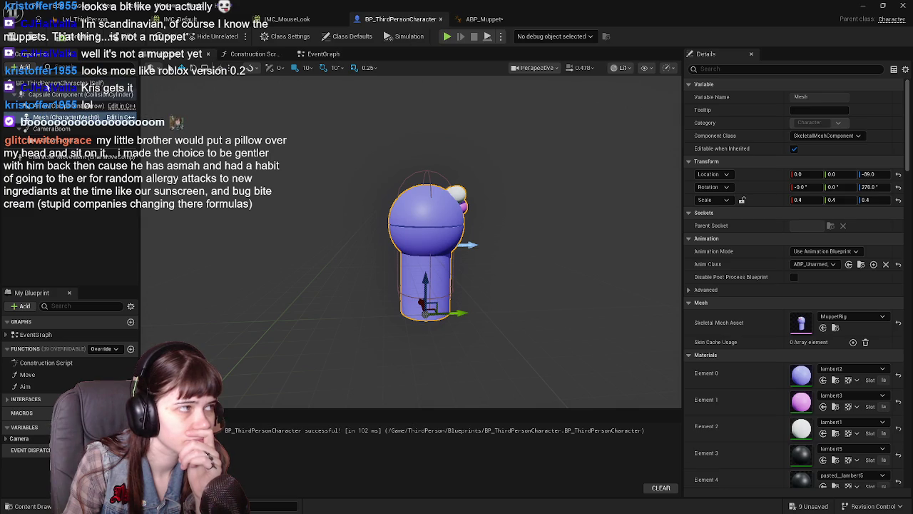
Add an AudioCapture component to the character and save the Blueprint.
left_click(24, 67)
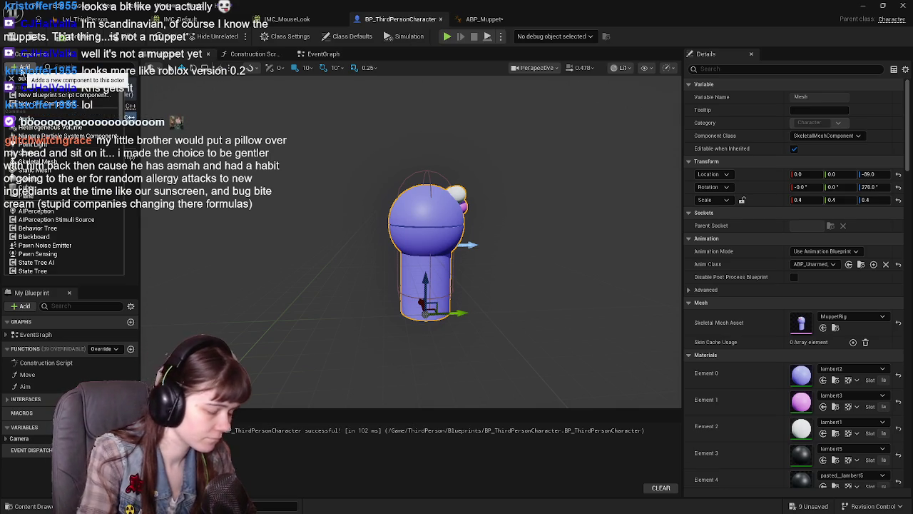
left_click(64, 120)
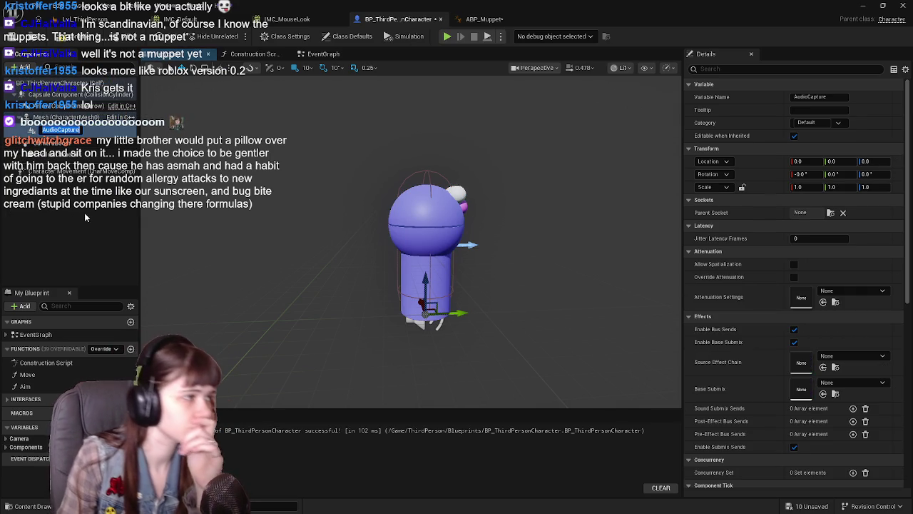
left_click(105, 217)
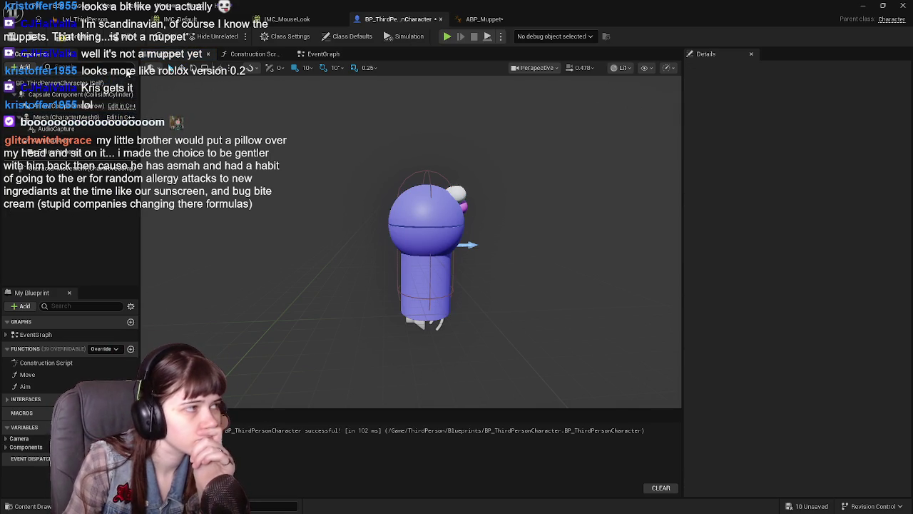
left_click(10, 34)
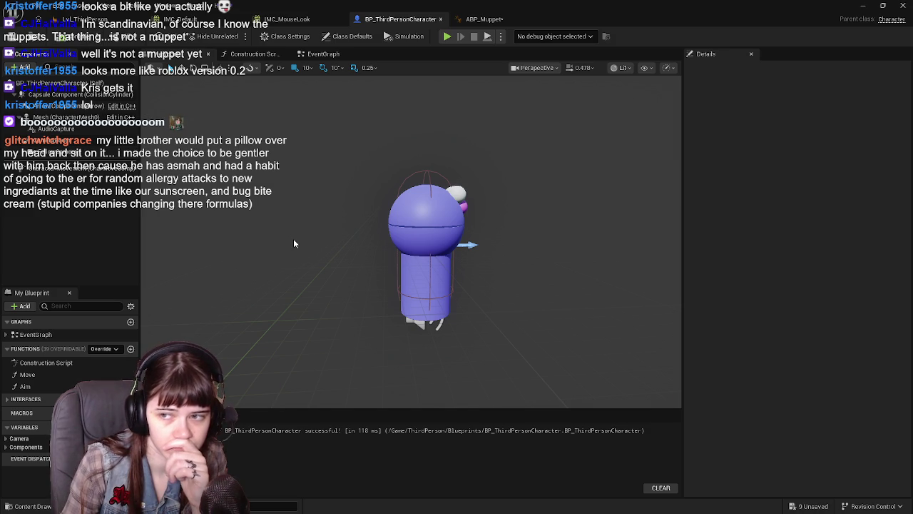
Turn on Auto Activate for the AudioCapture component and view the EventGraph.
left_click(56, 128)
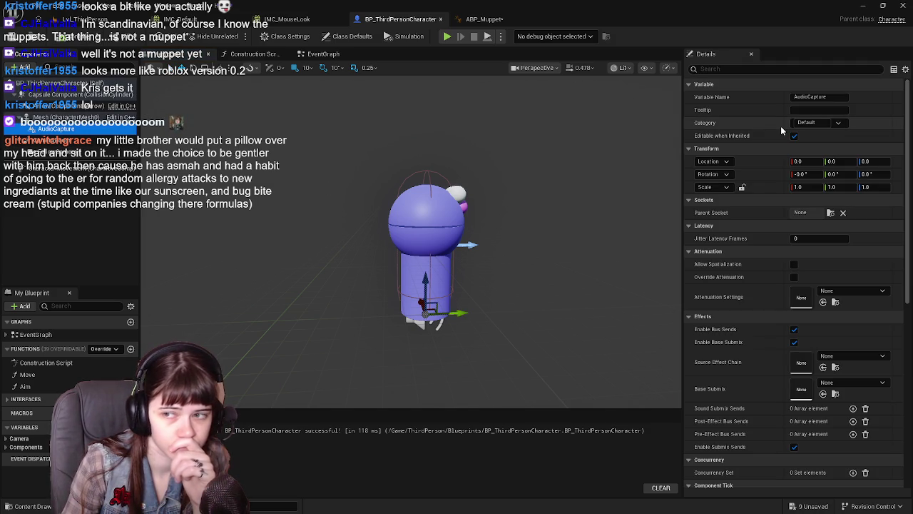
scroll(788, 328, "down", 10)
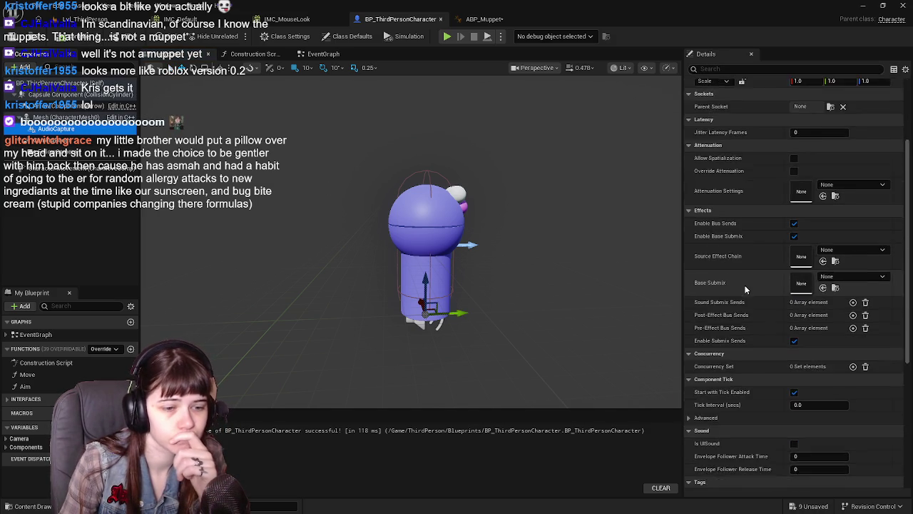
left_click(794, 326)
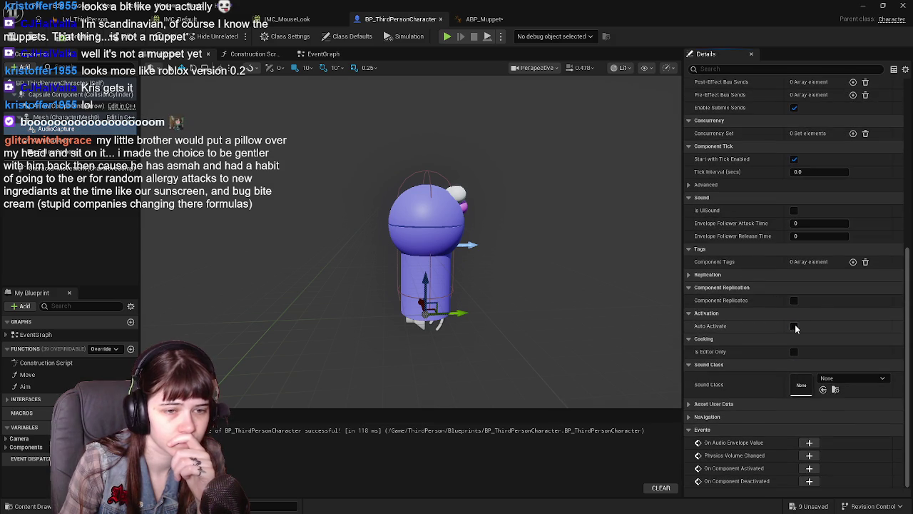
scroll(741, 372, "up", 10)
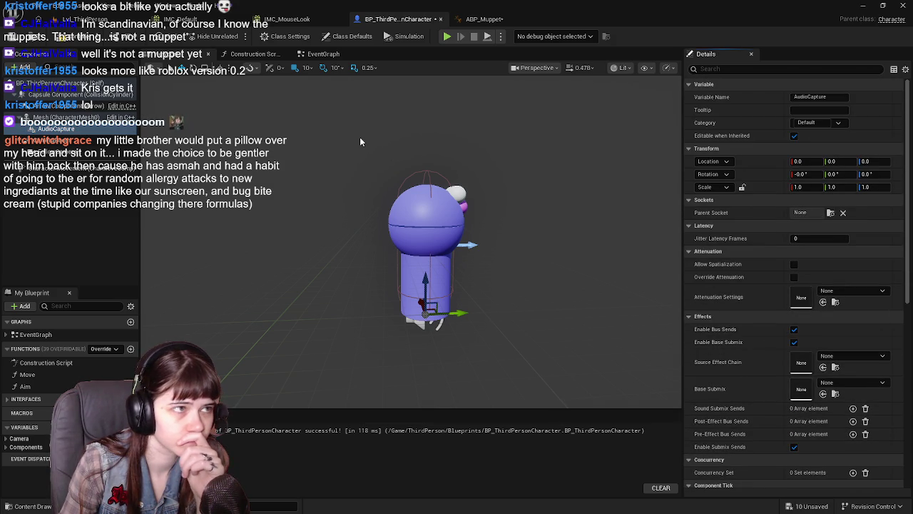
left_click(335, 54)
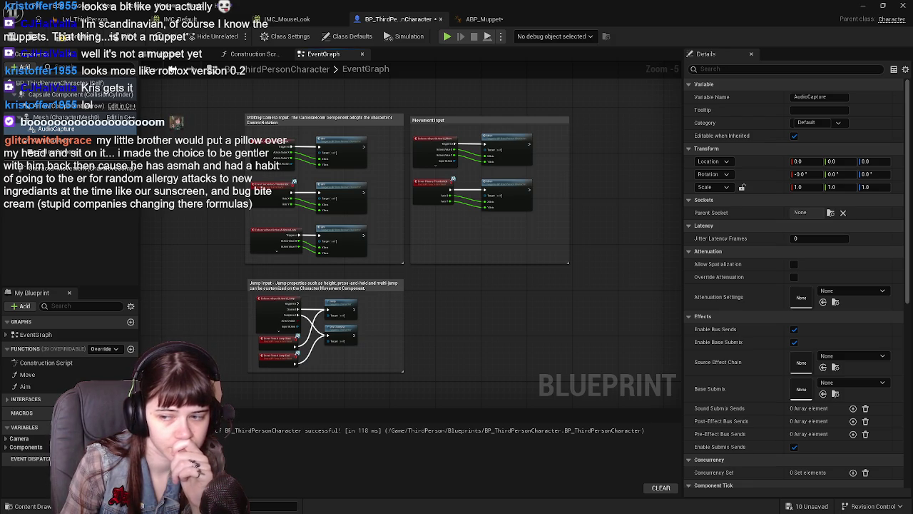
Place an AudioCapture On Audio Envelope Value event below the jump logic and drag from its Envelope Value pin.
scroll(747, 364, "down", 10)
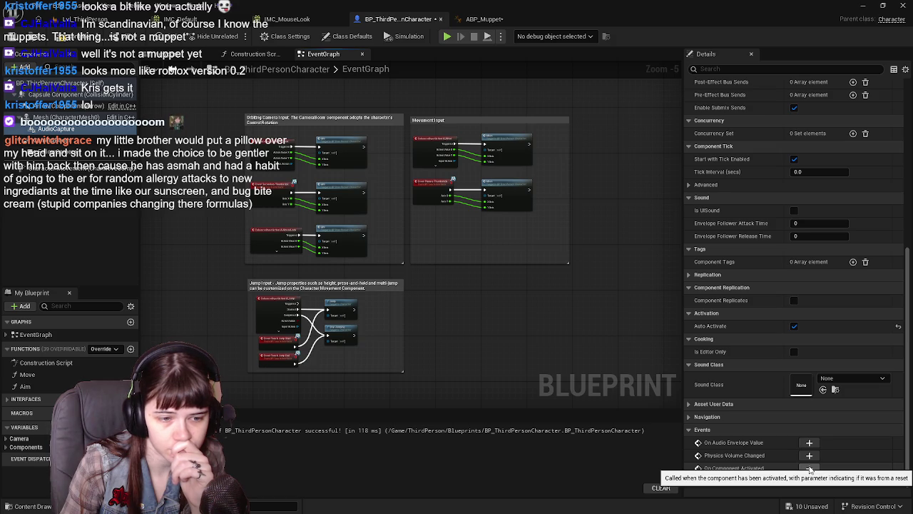
left_click(809, 442)
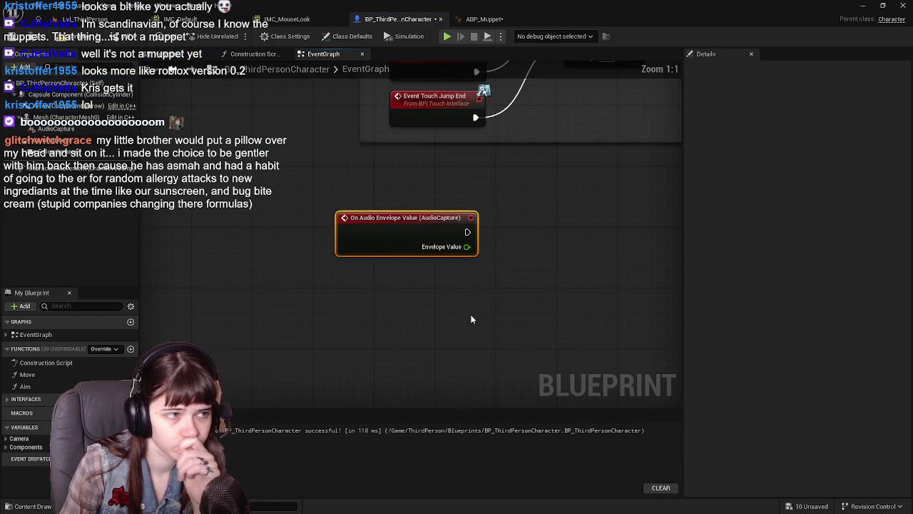
mouse_move(377, 233)
left_mouse_down()
mouse_move(407, 231)
mouse_move(415, 310)
left_mouse_up()
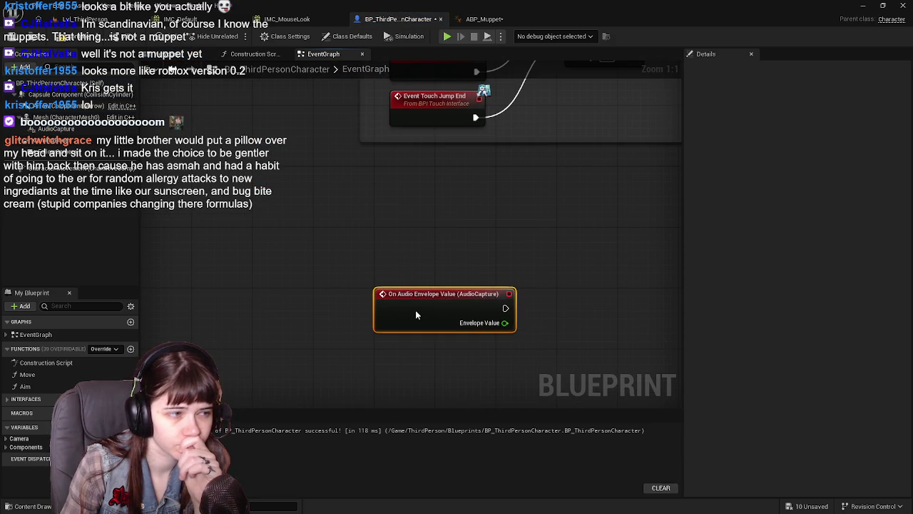
scroll(538, 282, "down", 4)
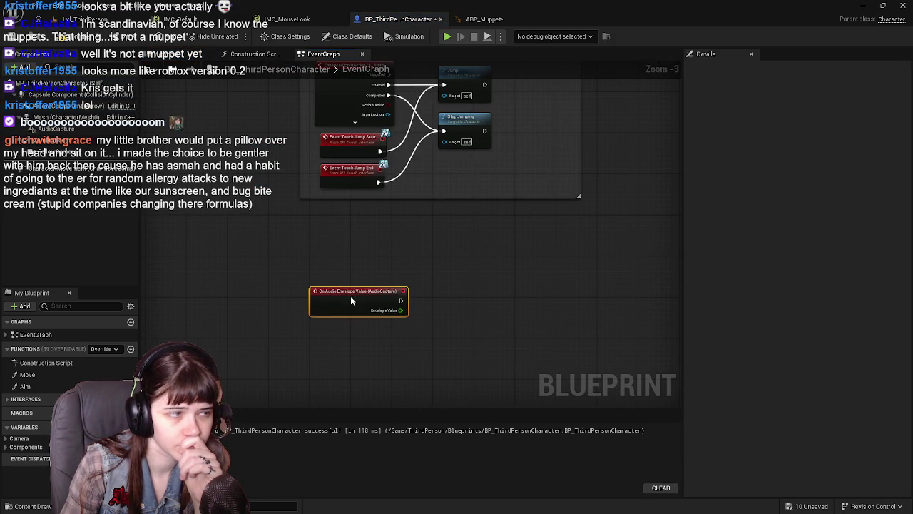
left_click_drag(351, 297, 351, 267)
left_click_drag(465, 281, 495, 308)
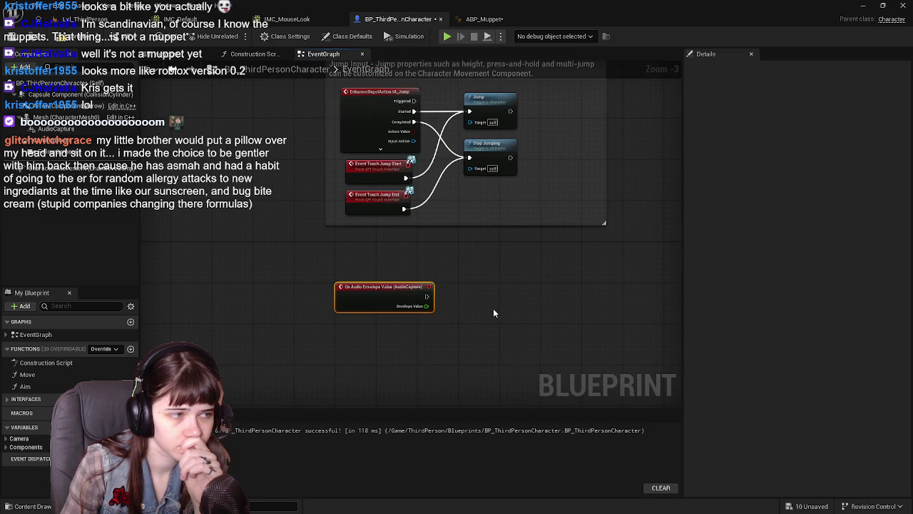
left_click_drag(493, 312, 481, 312)
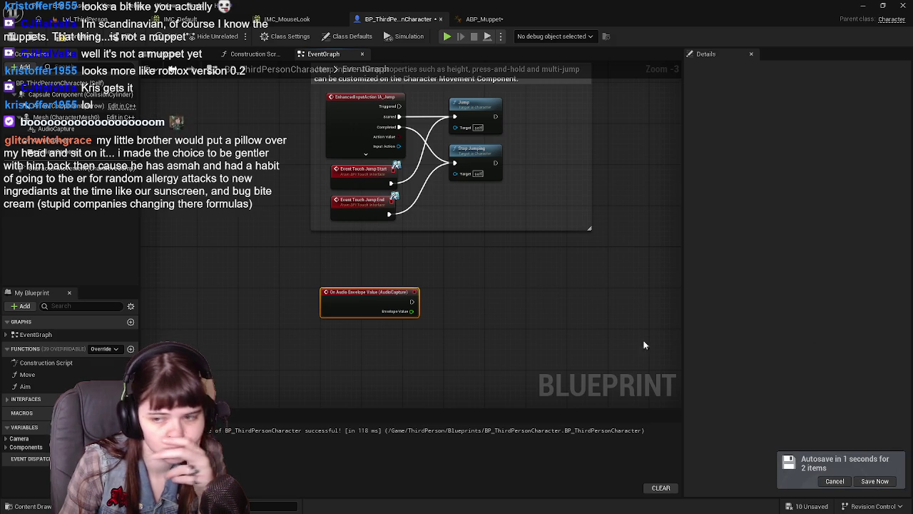
mouse_move(553, 337)
left_mouse_down()
mouse_move(491, 323)
mouse_move(507, 313)
left_mouse_up()
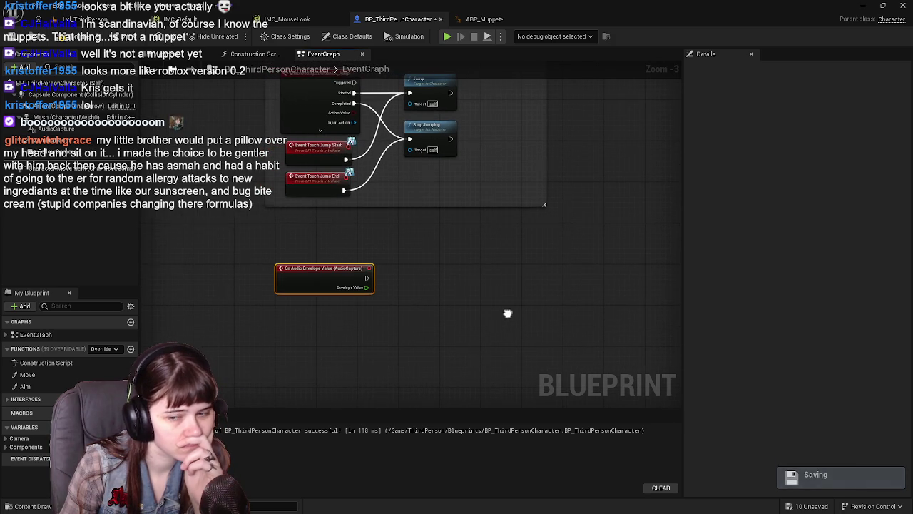
left_click_drag(366, 286, 421, 300)
Promote the envelope value to a float variable AudioLevel and place an AudioLevel getter below the SET node.
left_click(461, 360)
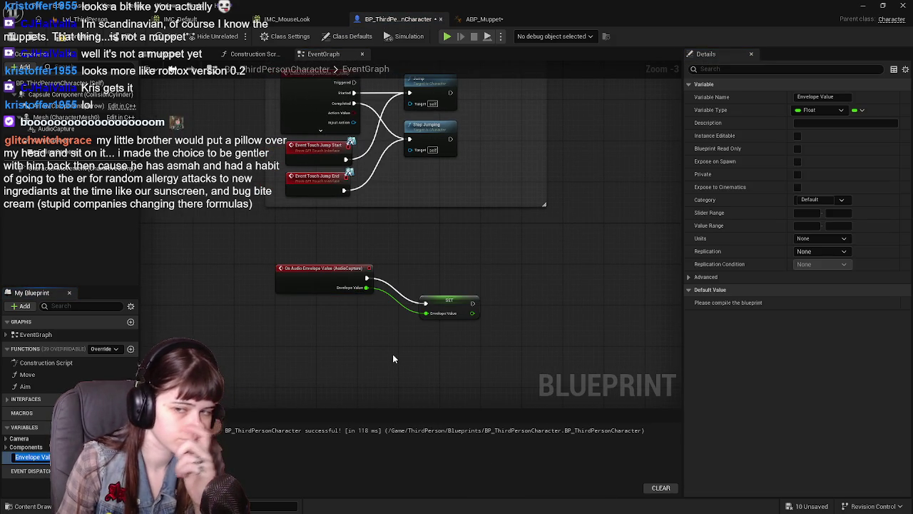
type("A")
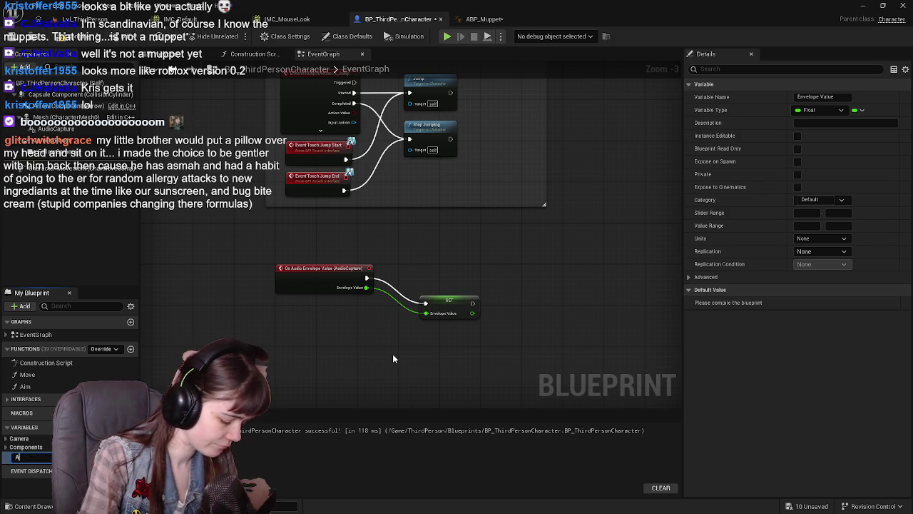
type("udioLeve")
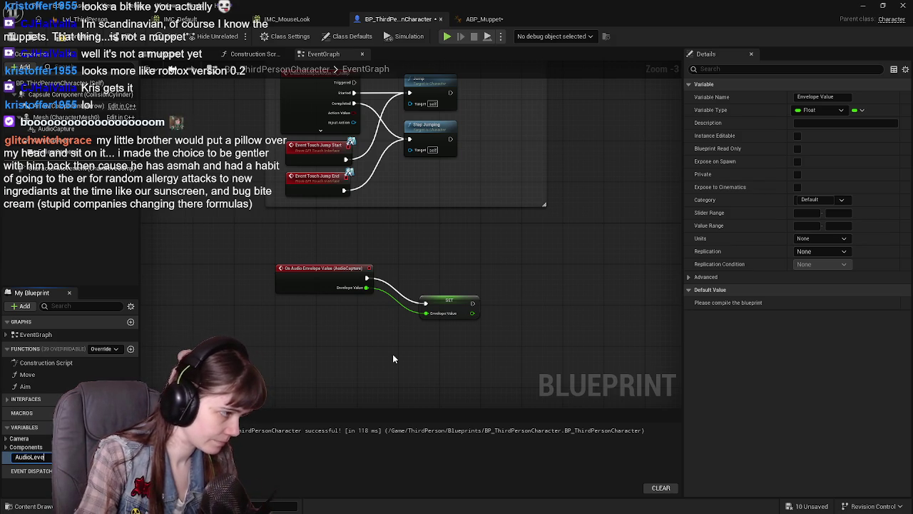
type("l")
key("Return")
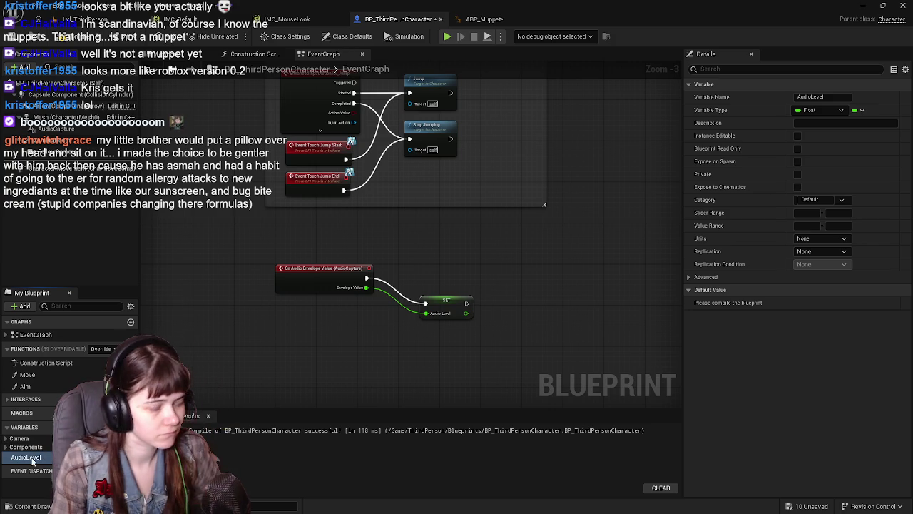
mouse_move(32, 461)
left_mouse_down()
mouse_move(57, 405)
mouse_move(309, 335)
left_mouse_up()
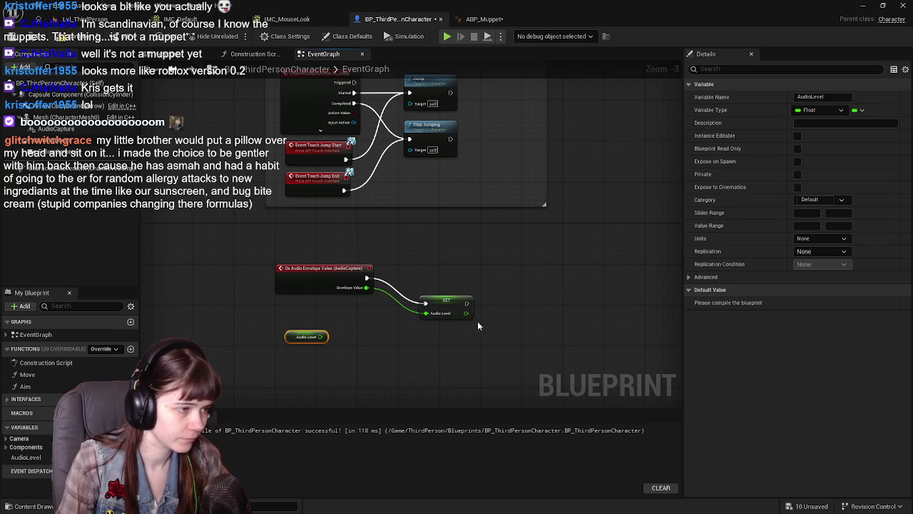
left_click_drag(453, 304, 426, 271)
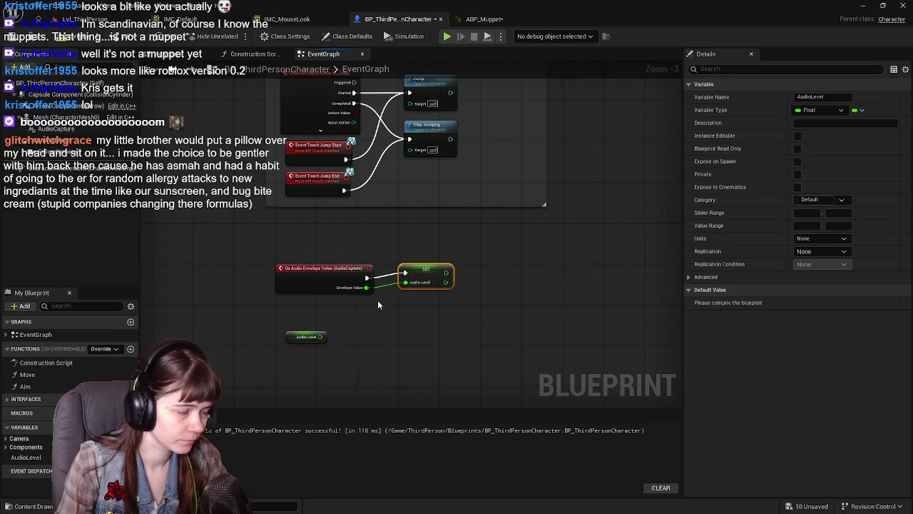
scroll(378, 299, "up", 1)
mouse_move(297, 320)
left_mouse_down()
mouse_move(298, 300)
mouse_move(330, 291)
left_mouse_up()
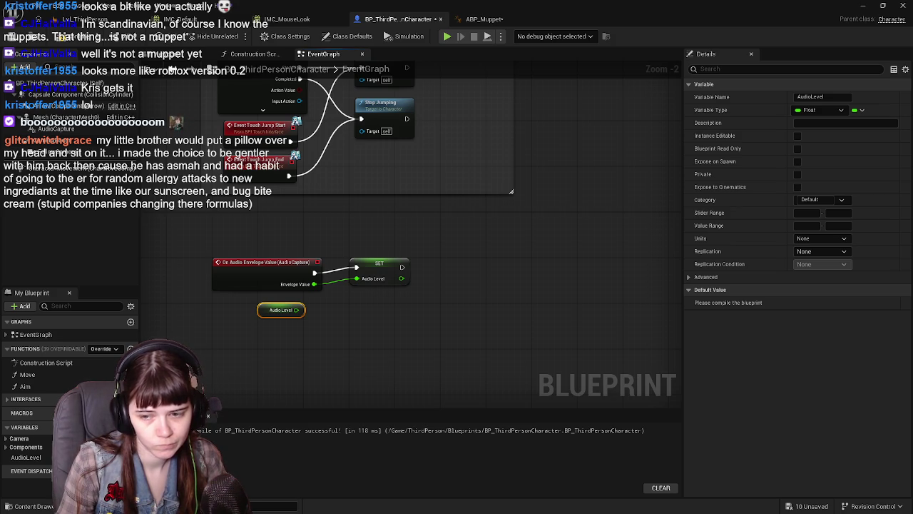
Wire the Audio Level getter into a new Map Range Clamped node.
mouse_move(258, 317)
left_mouse_down()
mouse_move(241, 357)
mouse_move(212, 363)
mouse_move(352, 329)
left_mouse_up()
type("map ra")
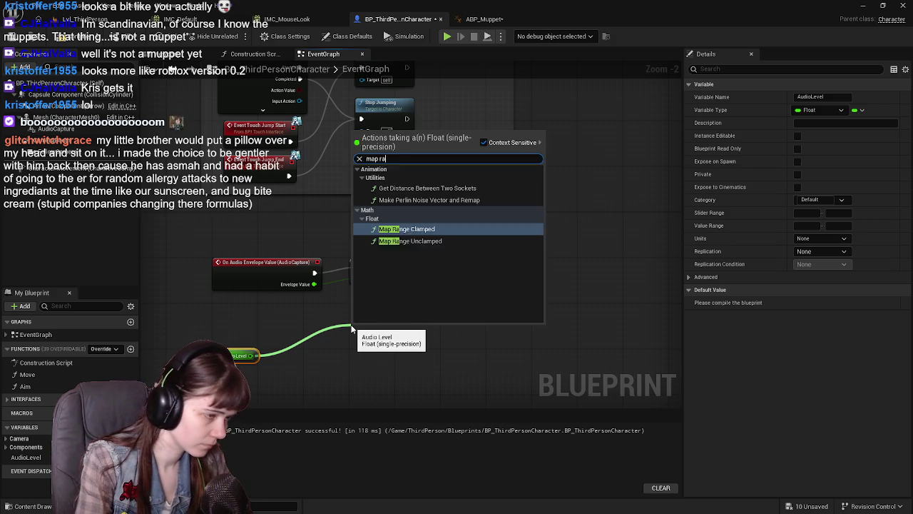
type("nge clamp")
key("Return")
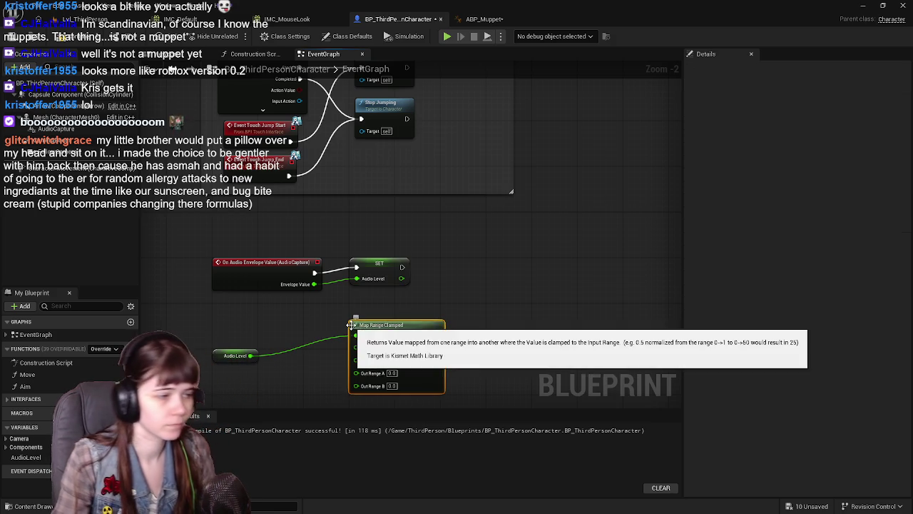
mouse_move(351, 325)
left_mouse_down()
mouse_move(313, 326)
mouse_move(305, 352)
left_mouse_up()
mouse_move(389, 336)
left_mouse_down()
mouse_move(408, 285)
mouse_move(402, 275)
left_mouse_up()
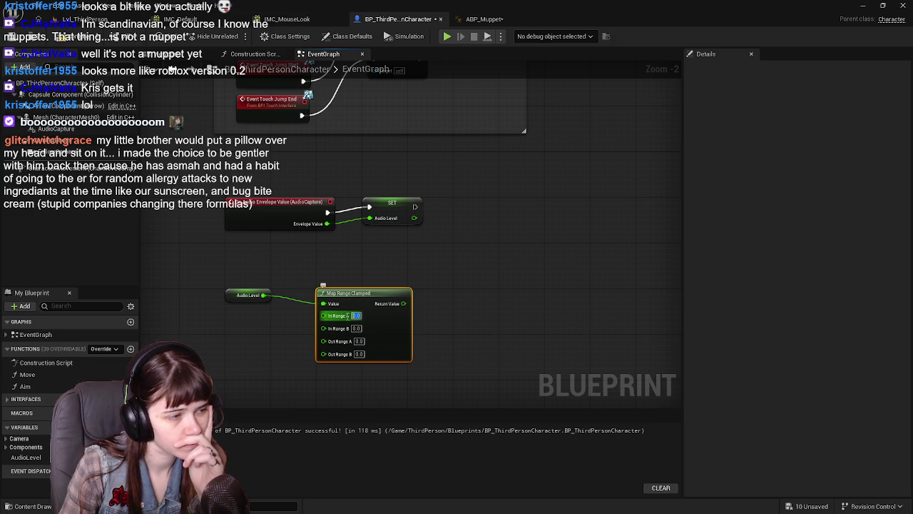
Set Map Range Clamped In Range A to 0.01, In Range B to 0.2, Out Range B to 1.
left_click(355, 315)
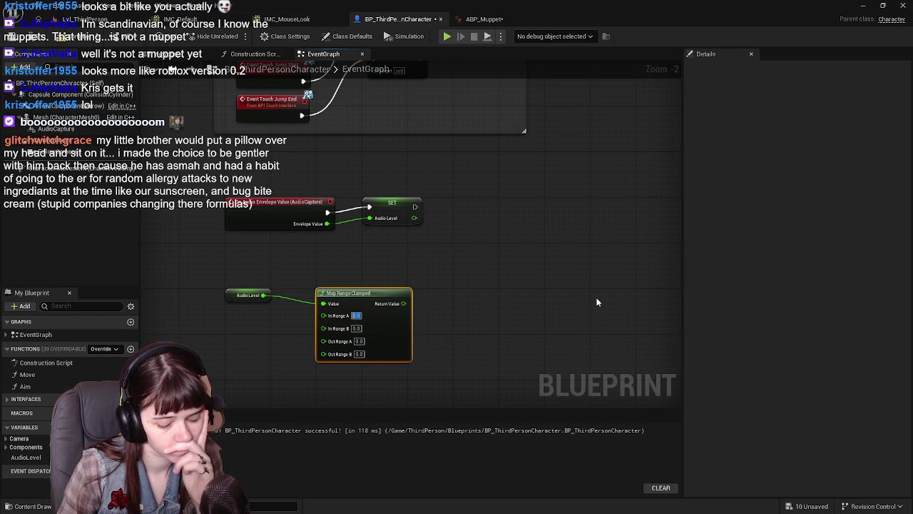
type("0.01")
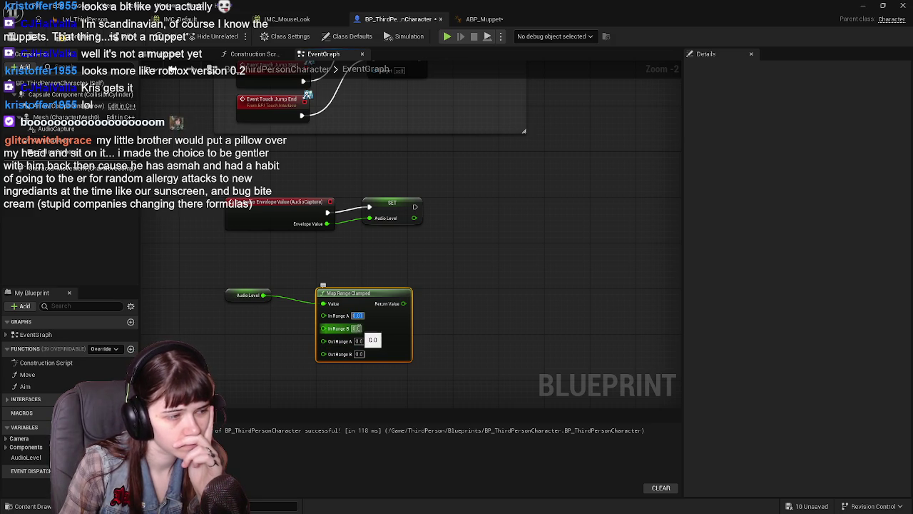
left_click(349, 329)
type("0")
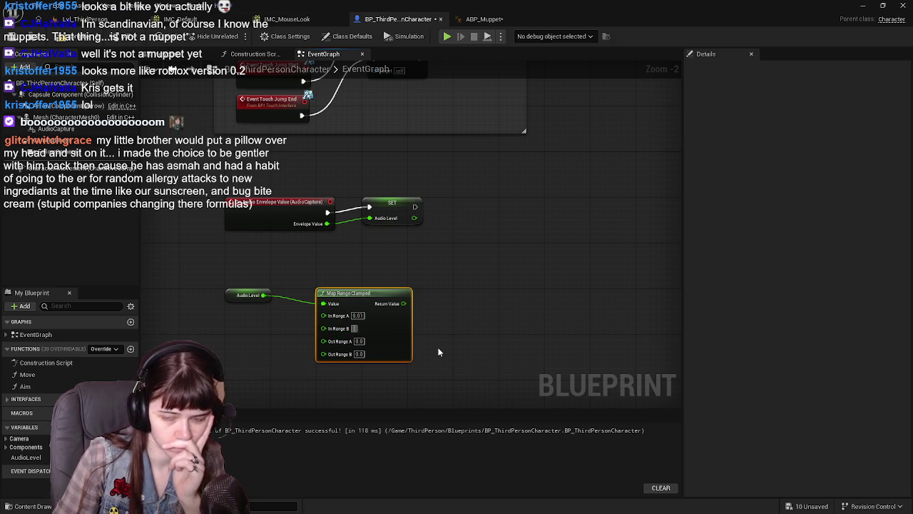
type(".2")
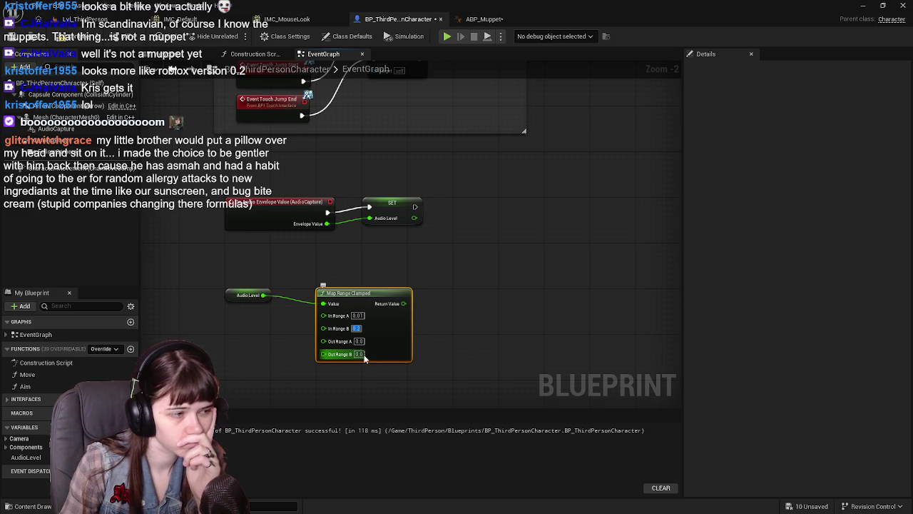
key("Tab")
key("Tab")
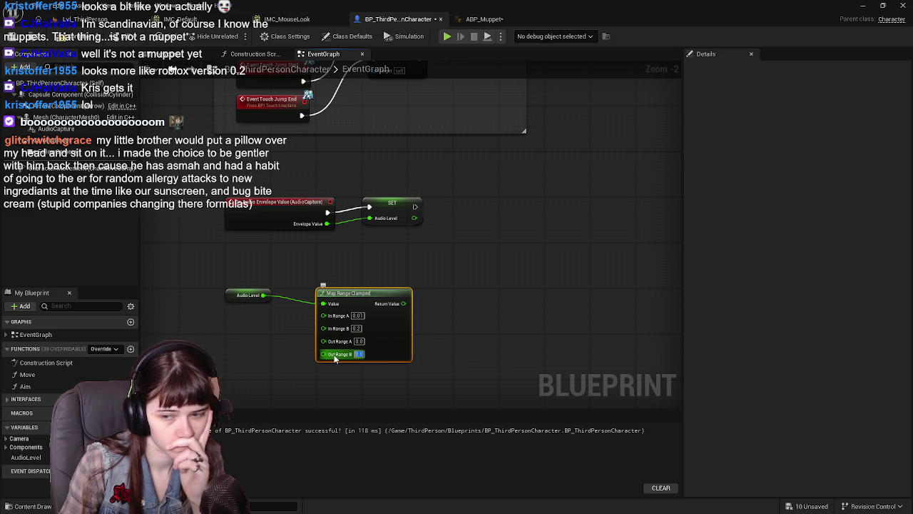
type("1")
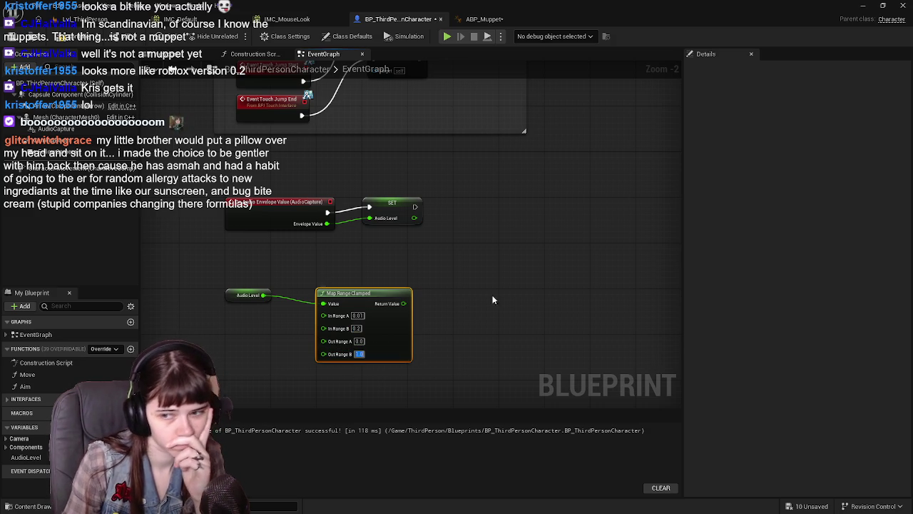
left_click(495, 302)
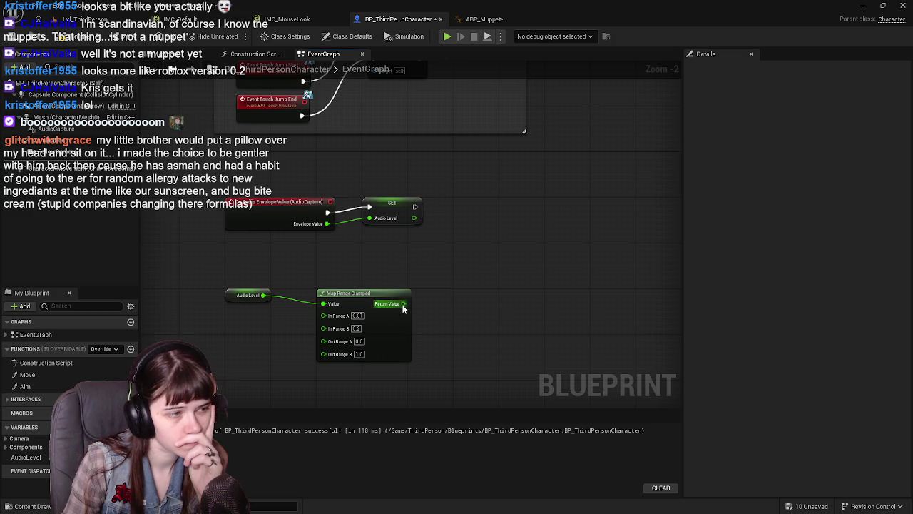
Rename the Audio Level variable to EnvelopeValue via the getter's Details panel.
left_click(230, 293)
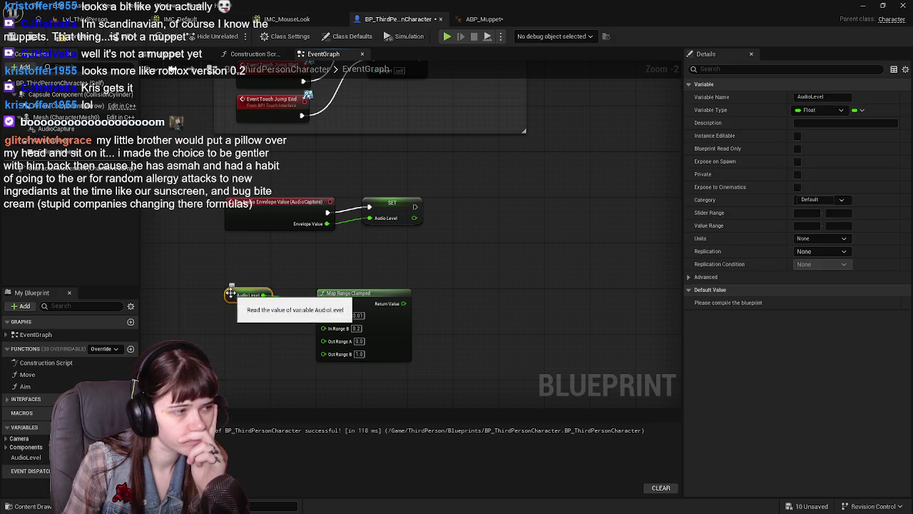
double_click(810, 96)
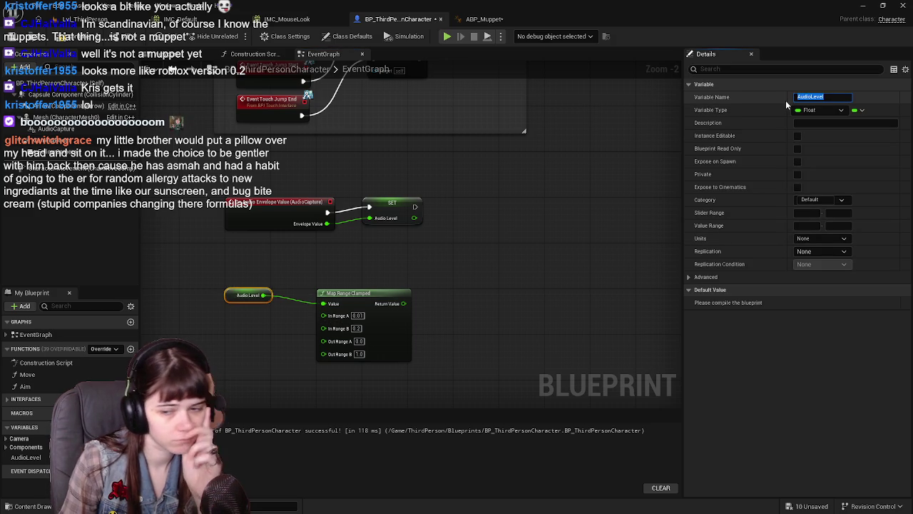
type("Env")
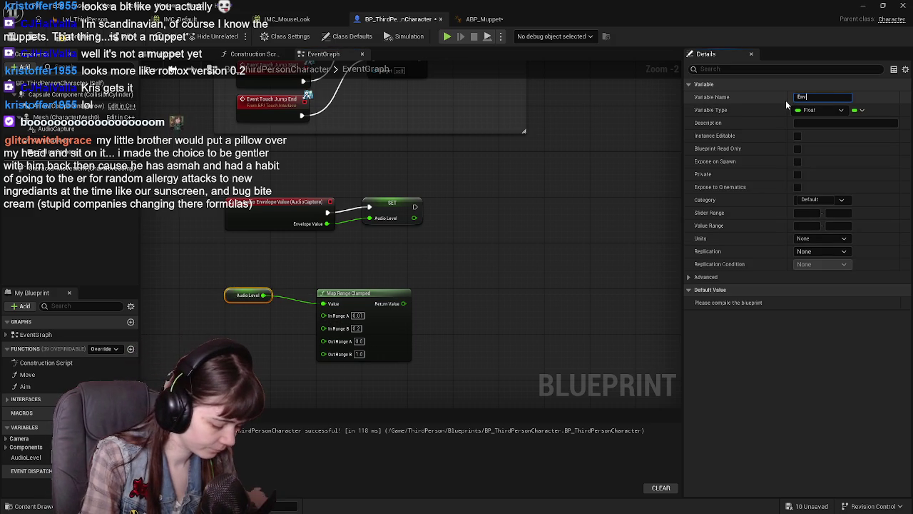
type("elopeL")
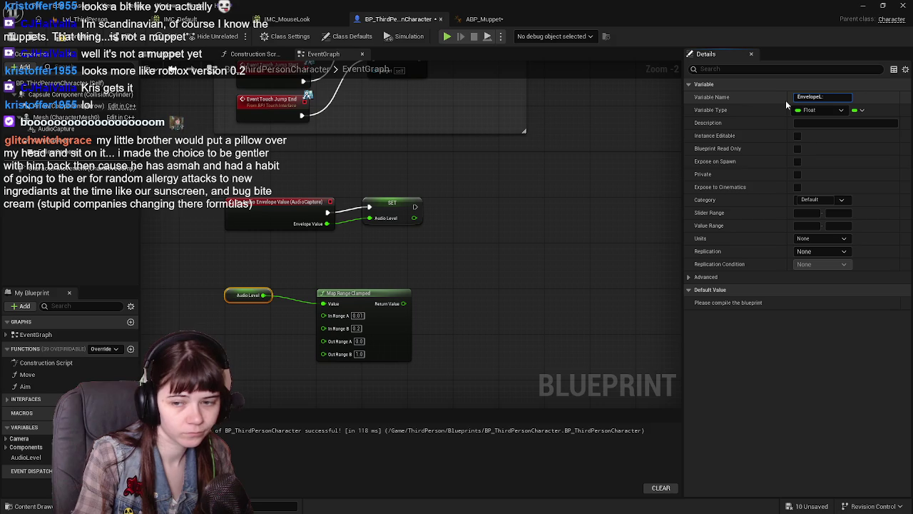
key("BackSpace")
type("Value")
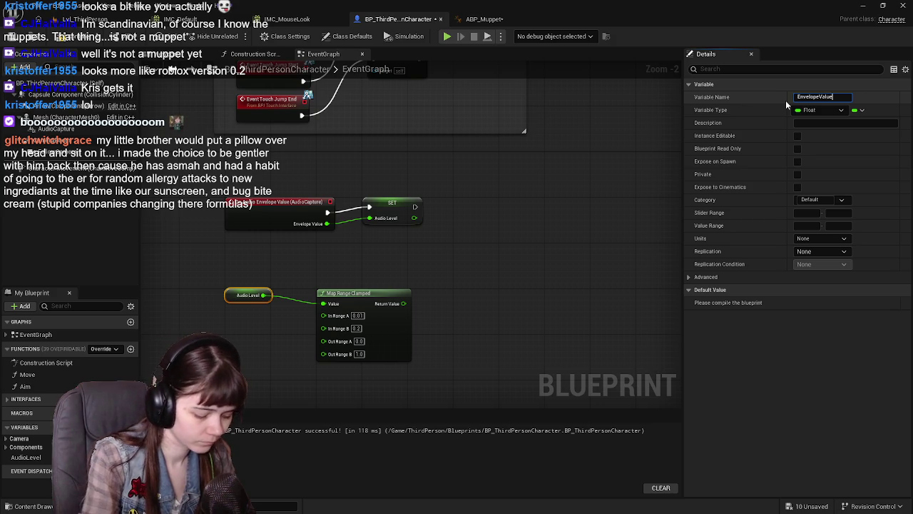
key("Return")
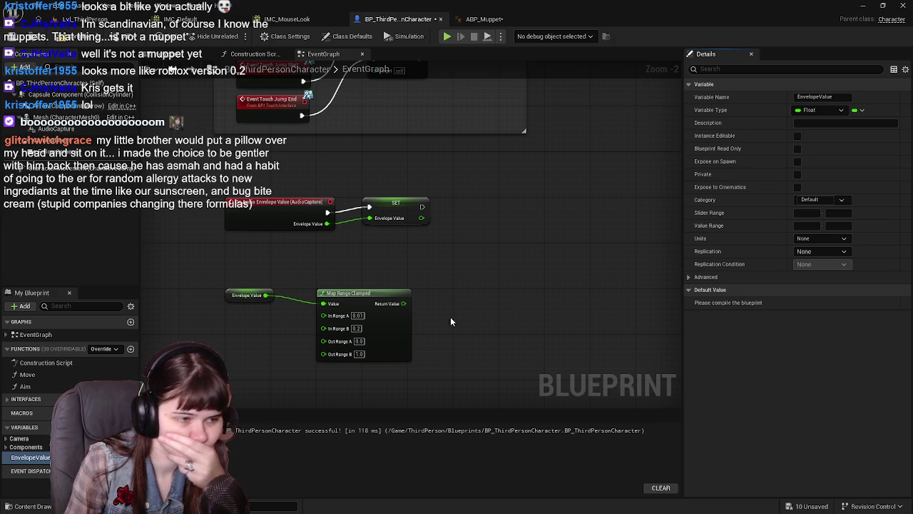
Promote the Map Range output to a Raw Mic Volume variable, compile, and chain it after Envelope Value.
right_click(403, 304)
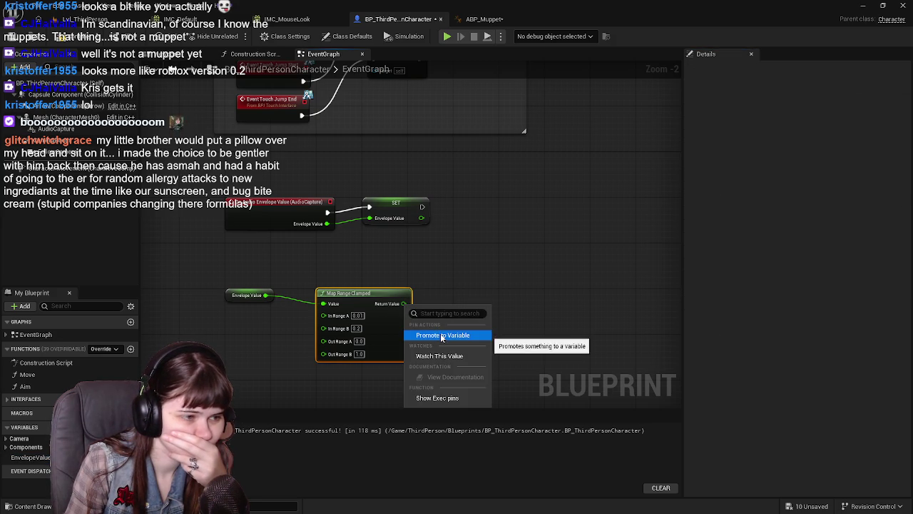
left_click(441, 335)
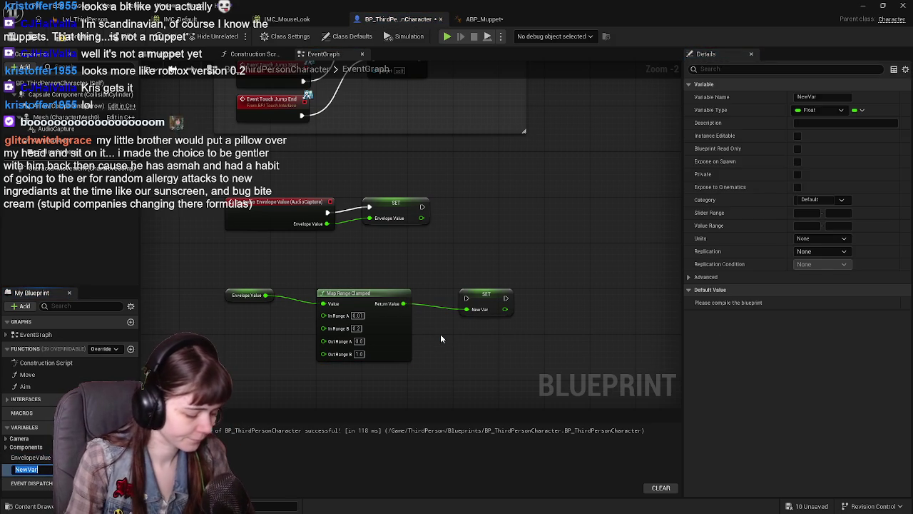
type("Raw Mic Volu")
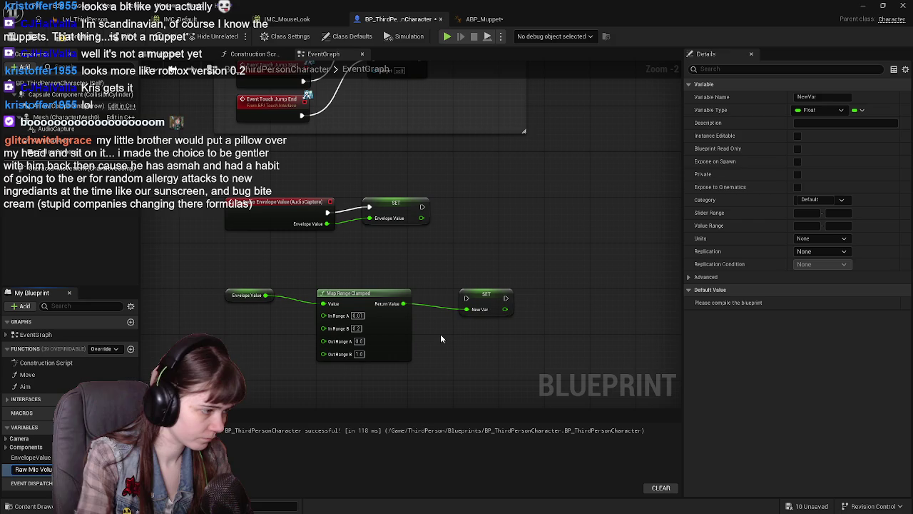
key("Return")
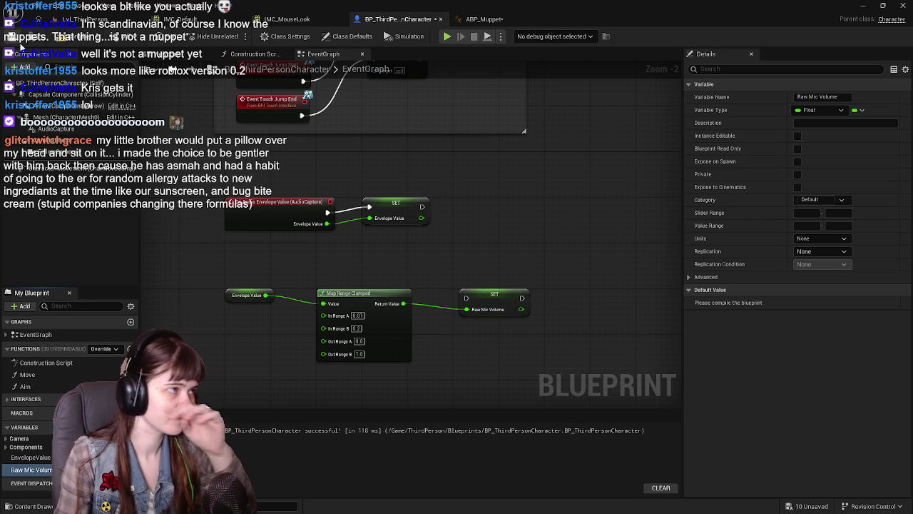
left_click(74, 43)
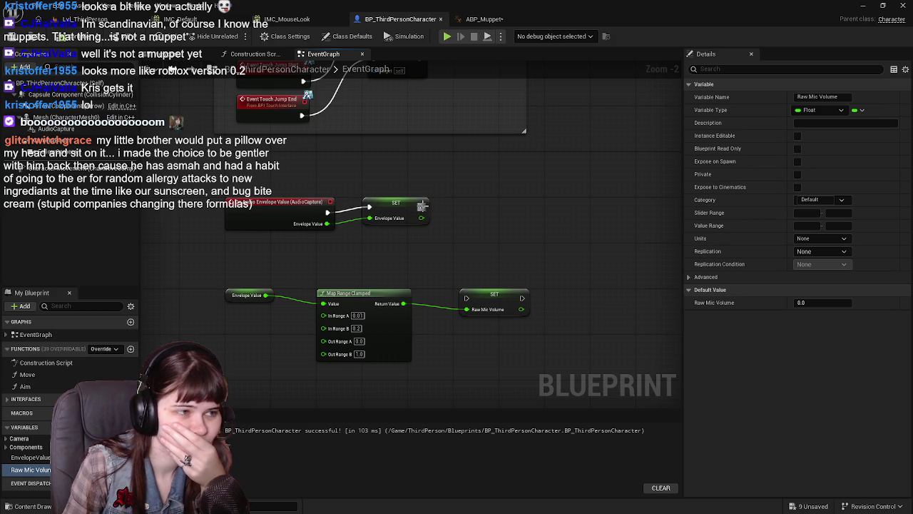
mouse_move(422, 207)
left_mouse_down()
mouse_move(431, 281)
mouse_move(468, 299)
mouse_move(550, 212)
mouse_move(543, 205)
left_mouse_up()
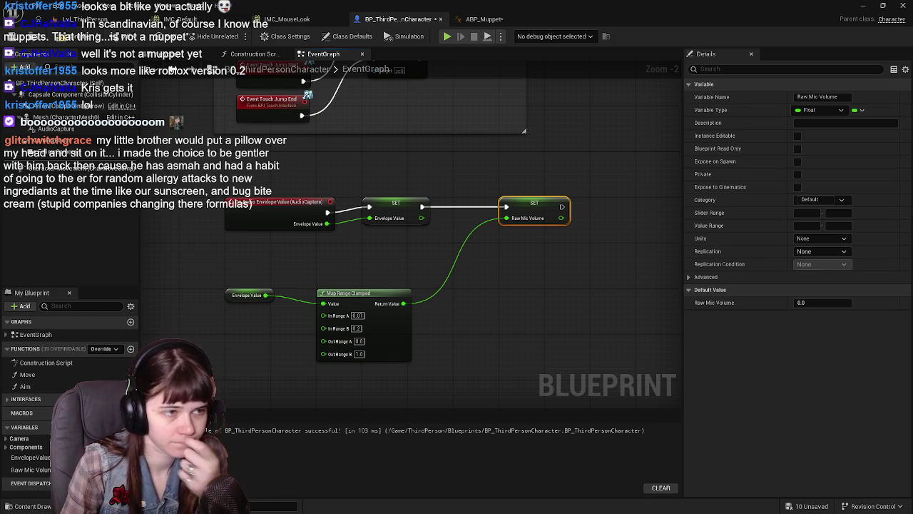
scroll(505, 271, "down", 2)
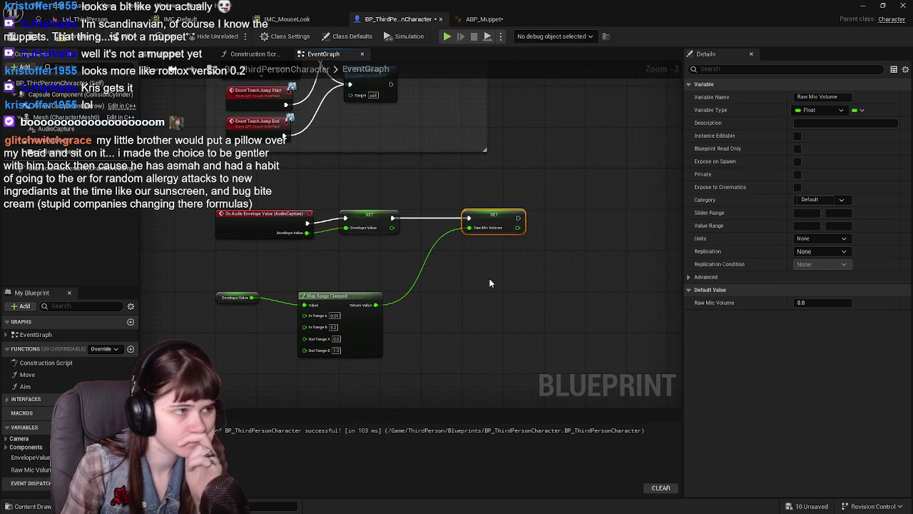
Recompile the character Blueprint and open ABP_Muppet's EventGraph.
left_click(70, 37)
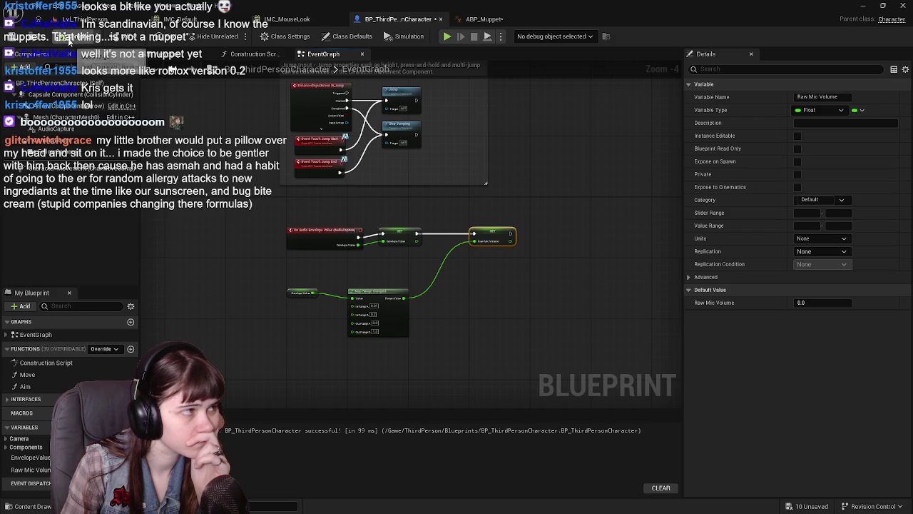
left_click(484, 18)
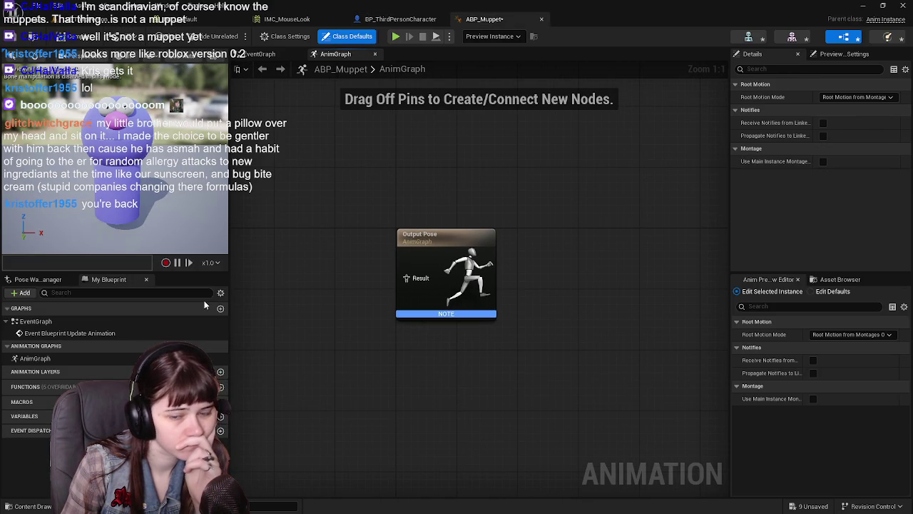
double_click(89, 334)
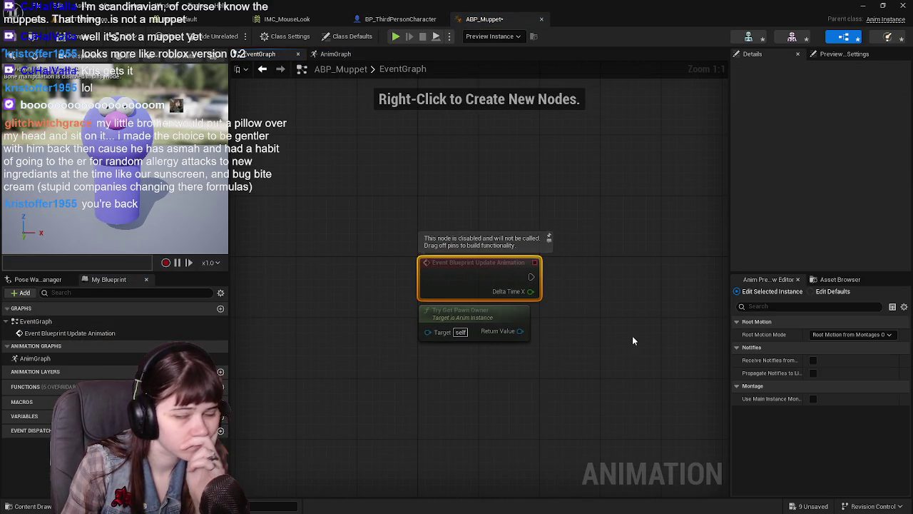
left_click_drag(619, 334, 563, 332)
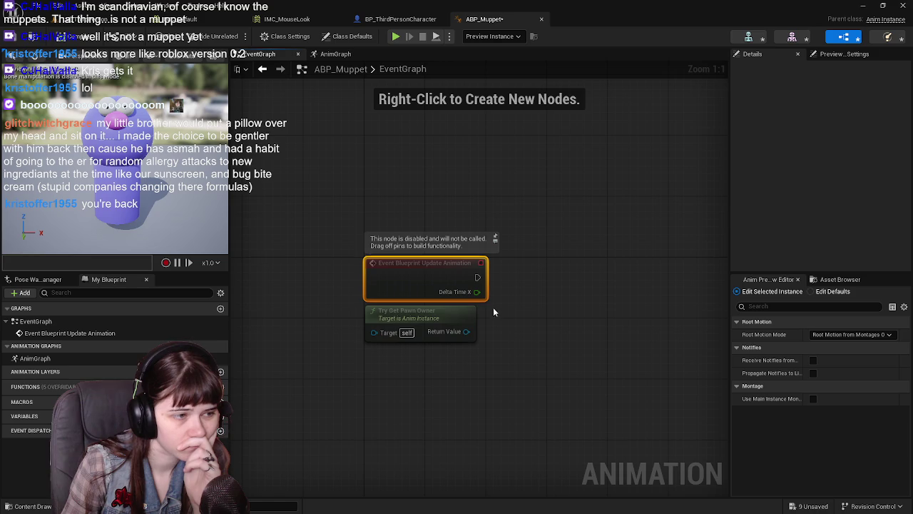
mouse_move(493, 307)
left_mouse_down()
mouse_move(506, 312)
mouse_move(429, 306)
mouse_move(445, 313)
left_mouse_up()
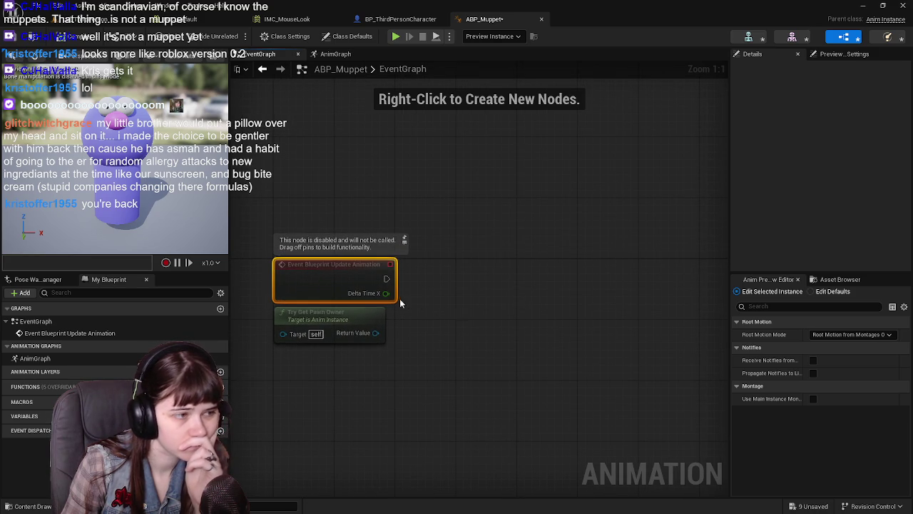
Promote the update event's Delta Time X output to a new Delta Time X float variable.
right_click(390, 292)
left_click(416, 323)
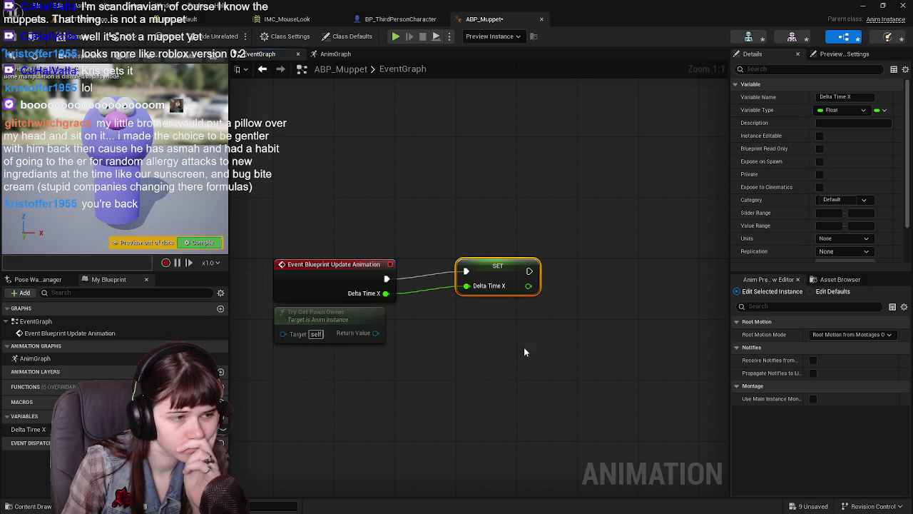
mouse_move(524, 351)
left_mouse_down()
mouse_move(498, 349)
mouse_move(512, 343)
mouse_move(510, 349)
left_mouse_up()
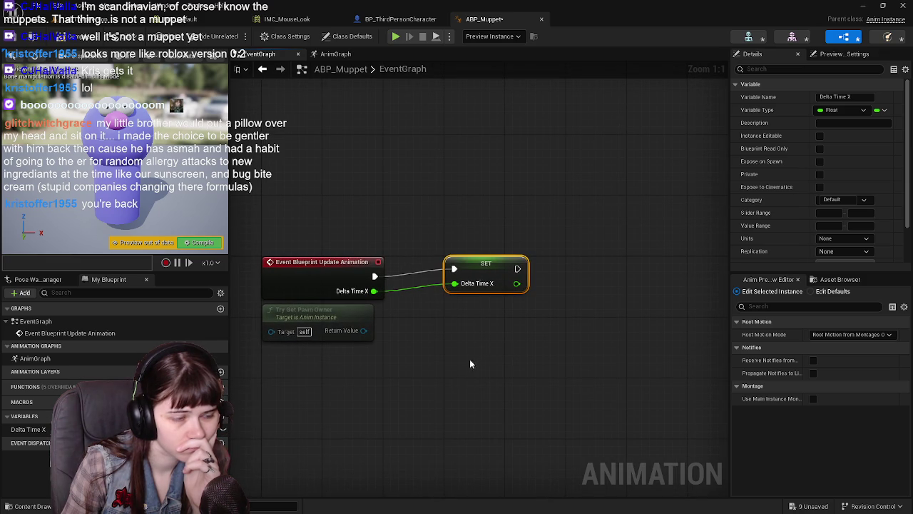
left_click(363, 327)
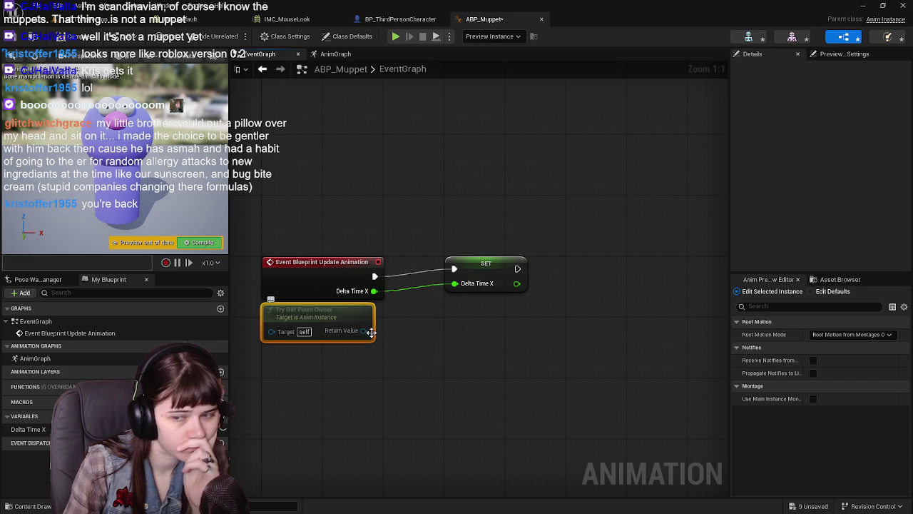
Cast Try Get Pawn Owner to BP_ThirdPersonCharacter, running the cast after the Delta Time X SET.
left_click_drag(340, 315, 521, 330)
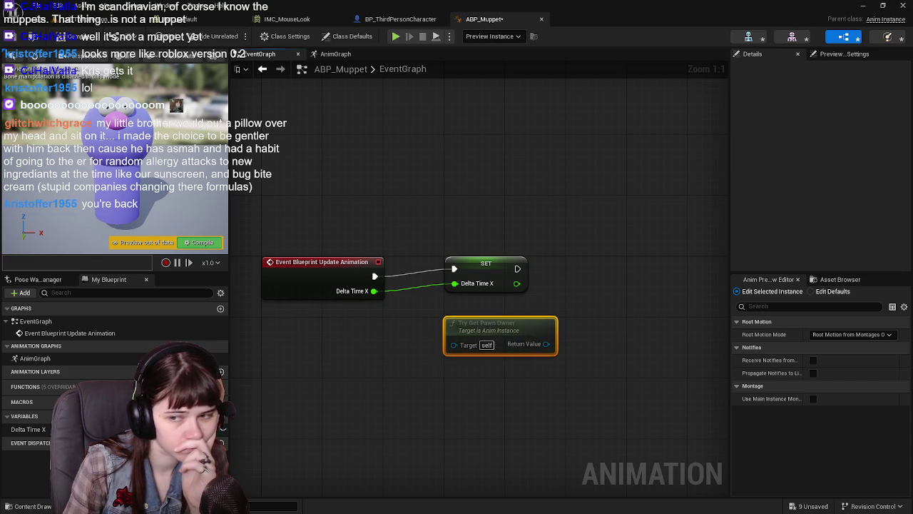
left_click_drag(552, 373, 430, 378)
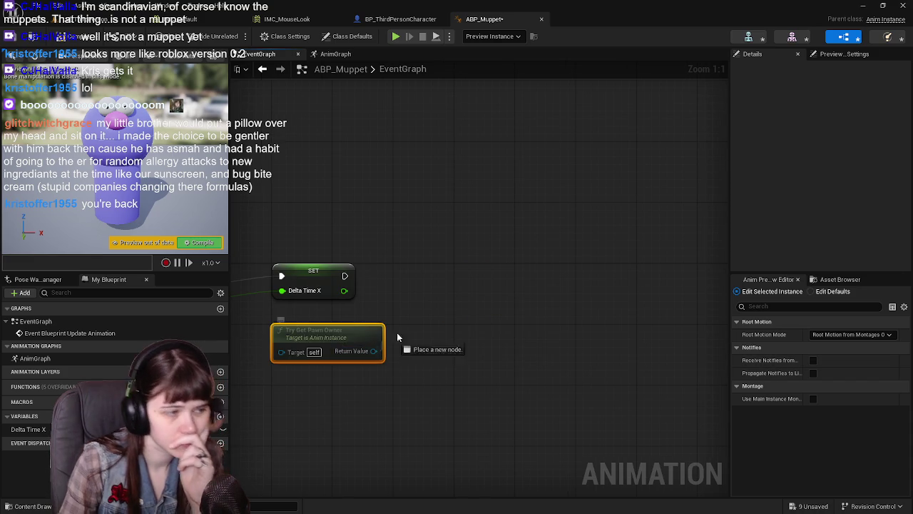
left_click_drag(373, 352, 439, 309)
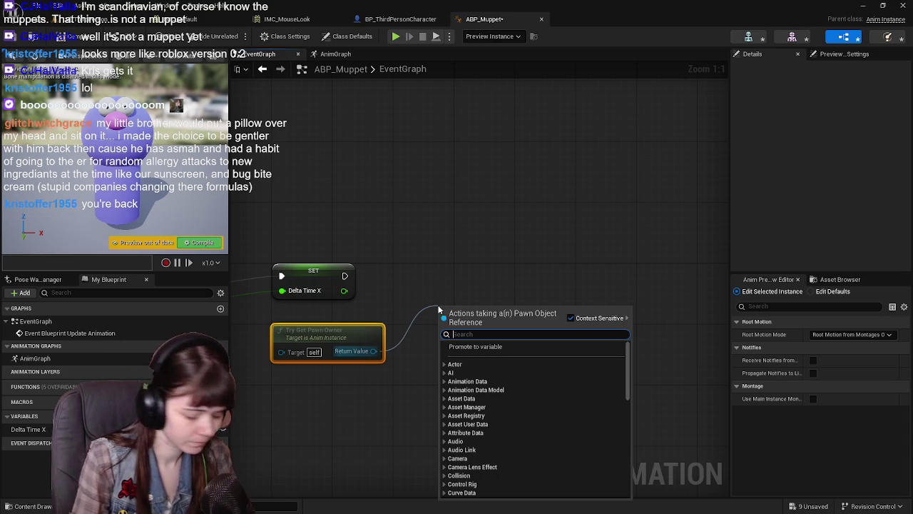
type("cast to third")
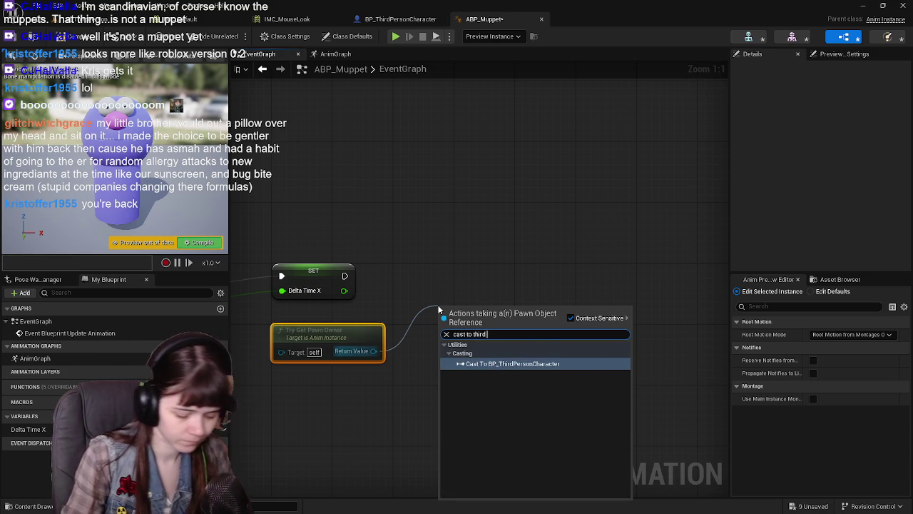
key("Return")
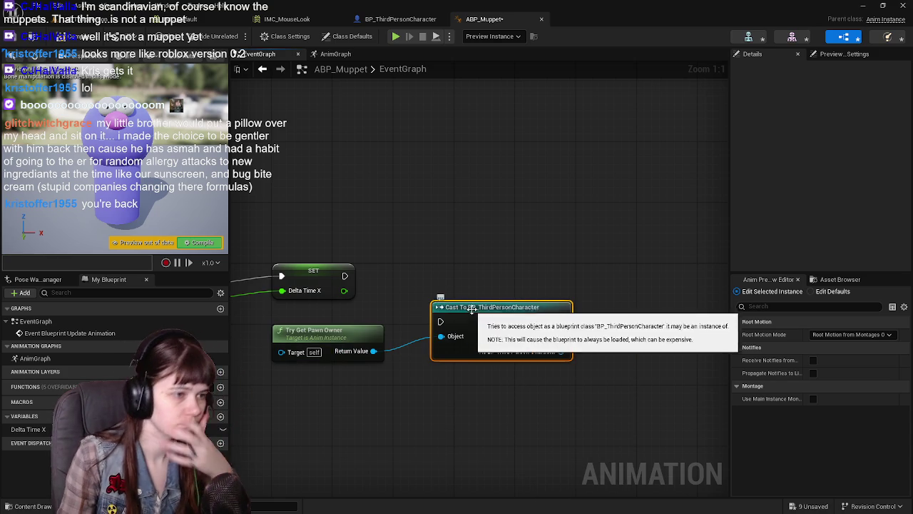
mouse_move(472, 306)
left_mouse_down()
mouse_move(464, 266)
mouse_move(442, 271)
mouse_move(572, 232)
left_mouse_up()
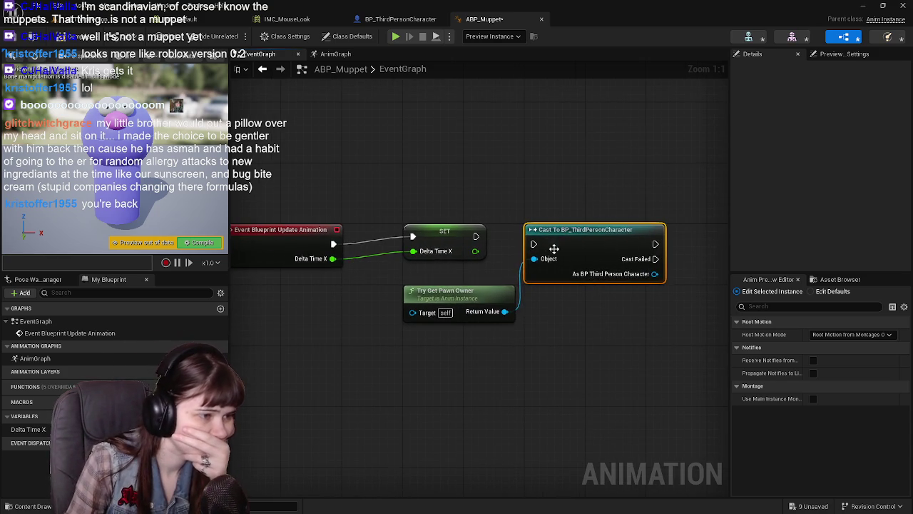
left_click_drag(454, 293, 392, 293)
left_click_drag(476, 236, 534, 243)
left_click_drag(591, 327, 521, 345)
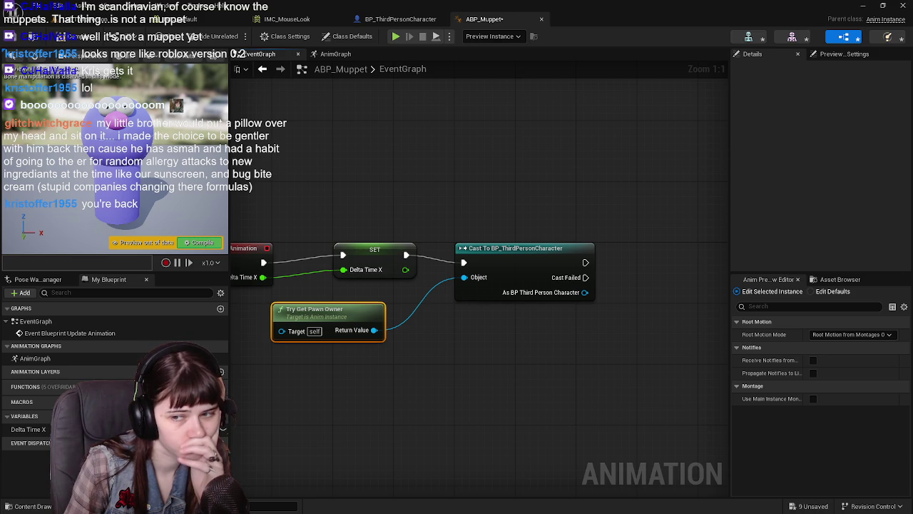
Copy the cast character's Raw Mic Volume into ABP_Muppet's own Raw Mic Volume variable on cast success.
mouse_move(595, 320)
left_mouse_down()
mouse_move(477, 320)
mouse_move(499, 318)
left_mouse_up()
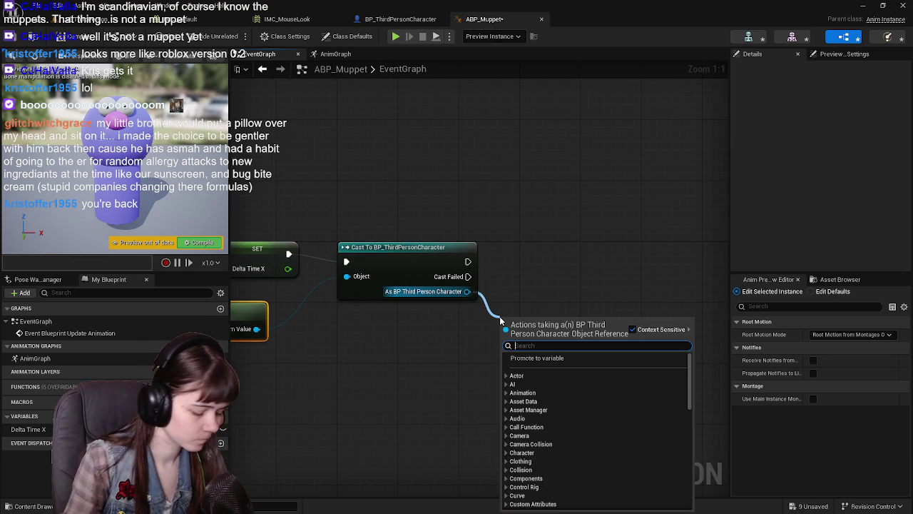
type("get raw")
key("Down")
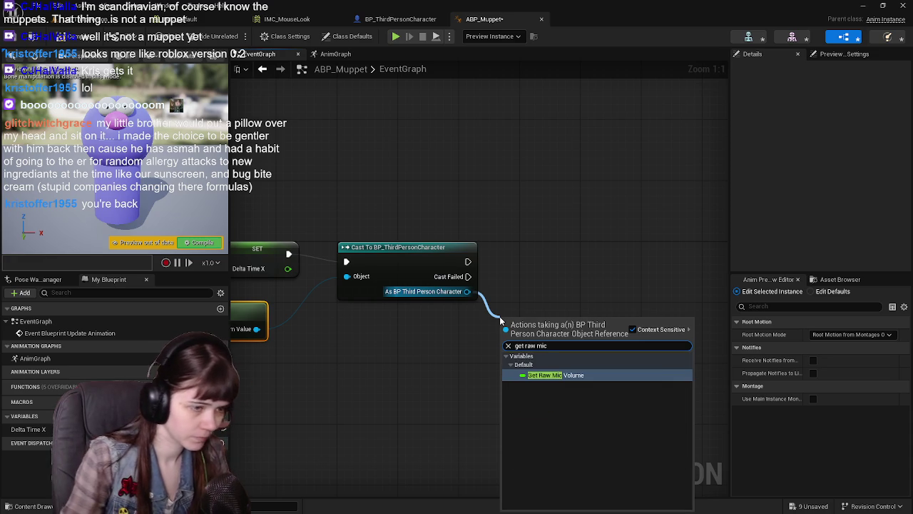
key("Return")
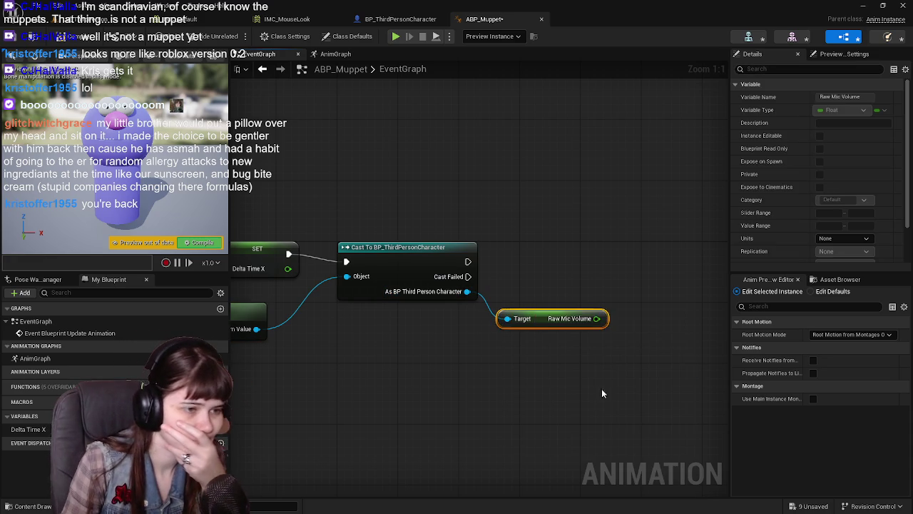
left_click_drag(531, 380, 434, 383)
left_click_drag(442, 328, 465, 321)
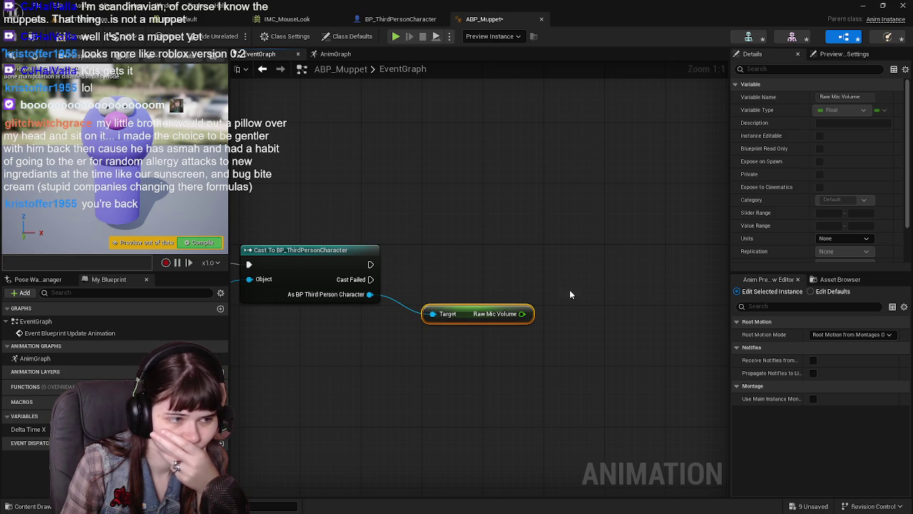
left_click_drag(522, 314, 521, 323)
left_click(568, 348)
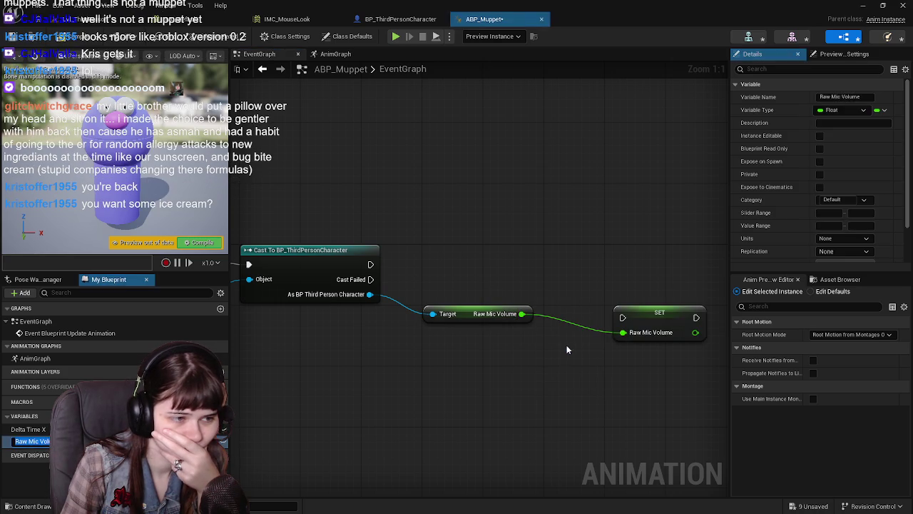
left_click_drag(677, 316, 608, 255)
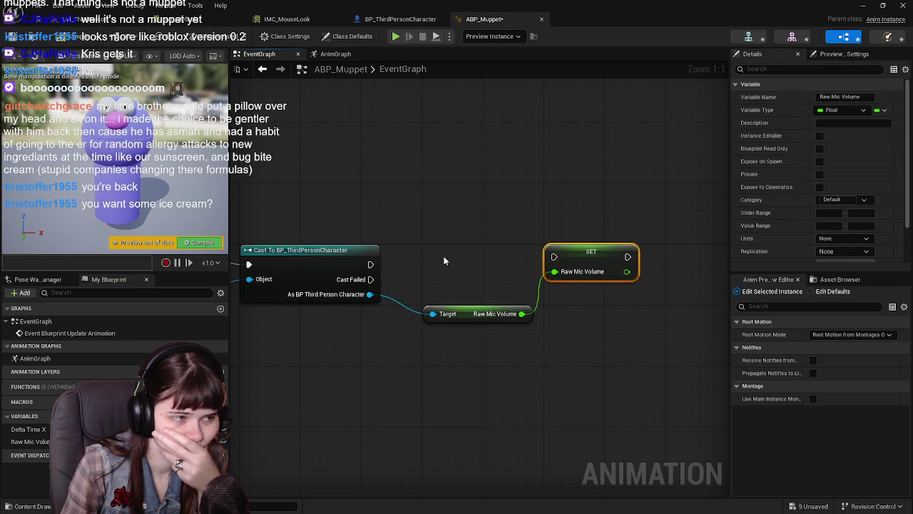
left_click_drag(370, 264, 554, 257)
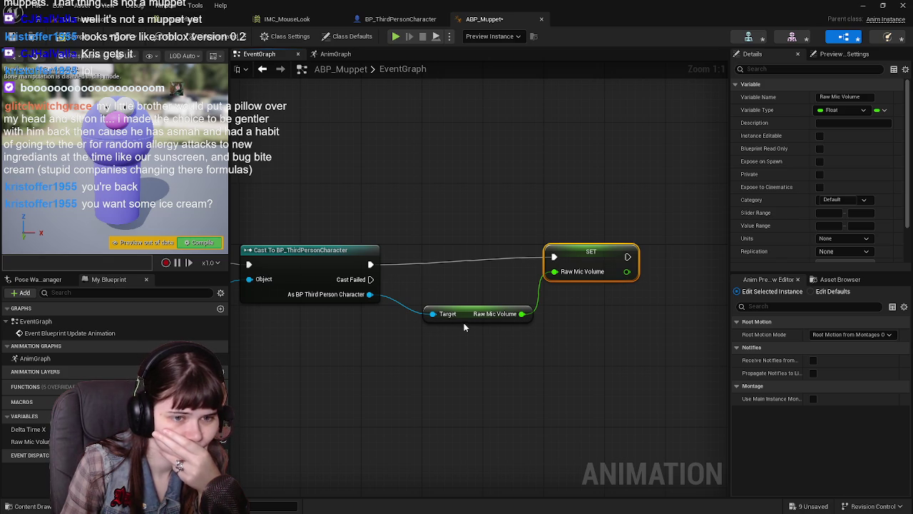
Compile the ABP_Muppet animation blueprint.
left_click(14, 36)
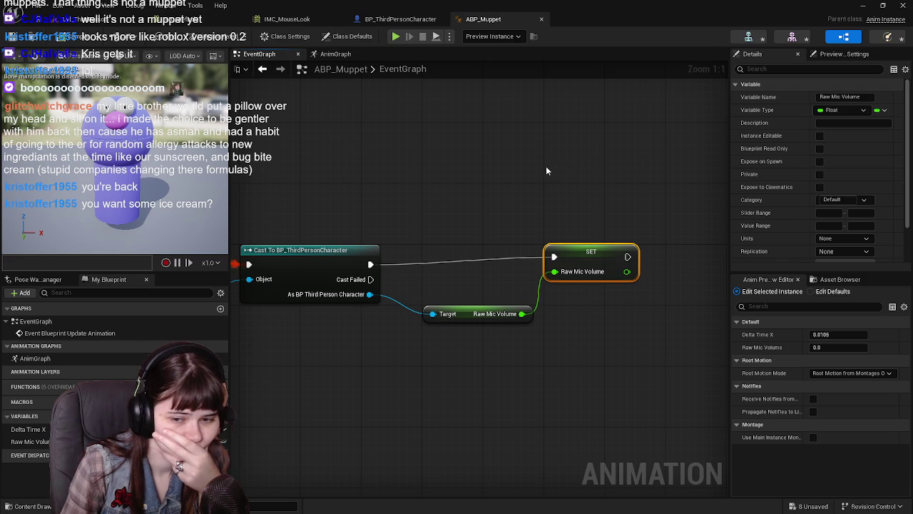
left_click_drag(647, 193, 597, 190)
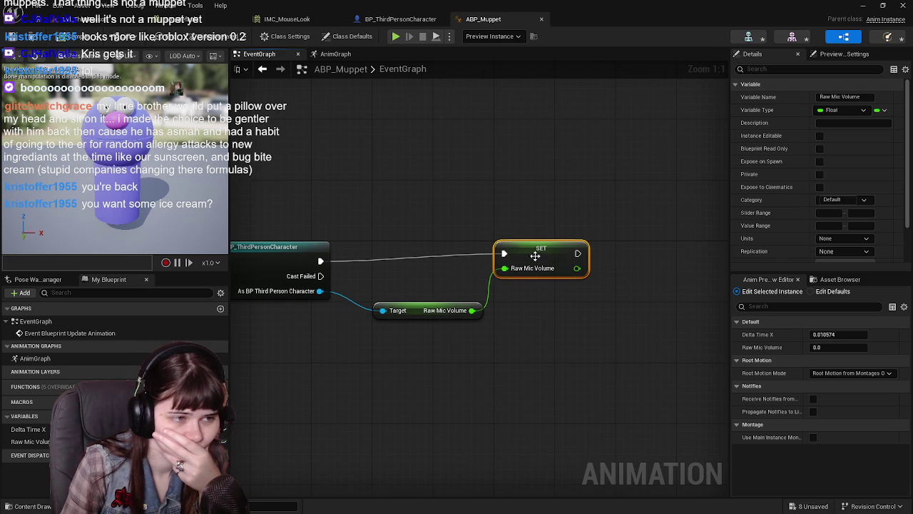
left_click(539, 207)
left_click_drag(530, 200, 563, 215)
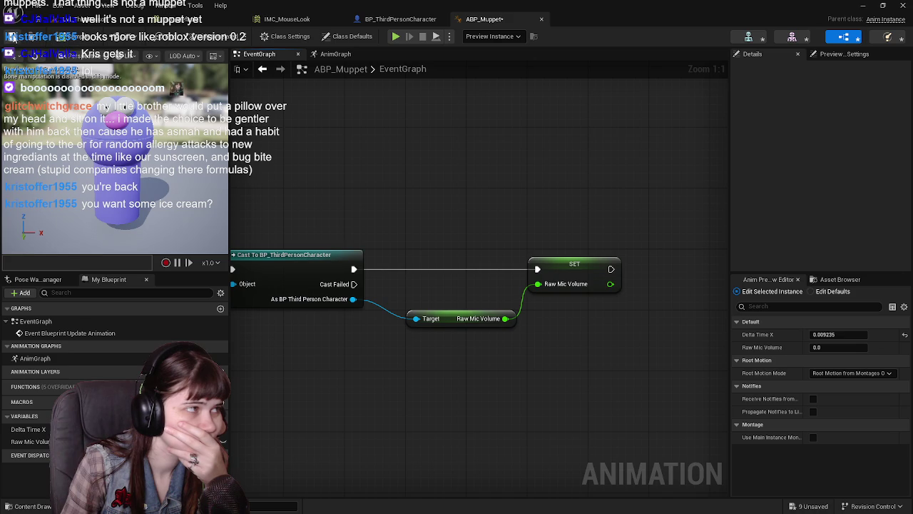
Add a Transform (Modify) Bone node in ABP_Muppet's AnimGraph.
double_click(33, 358)
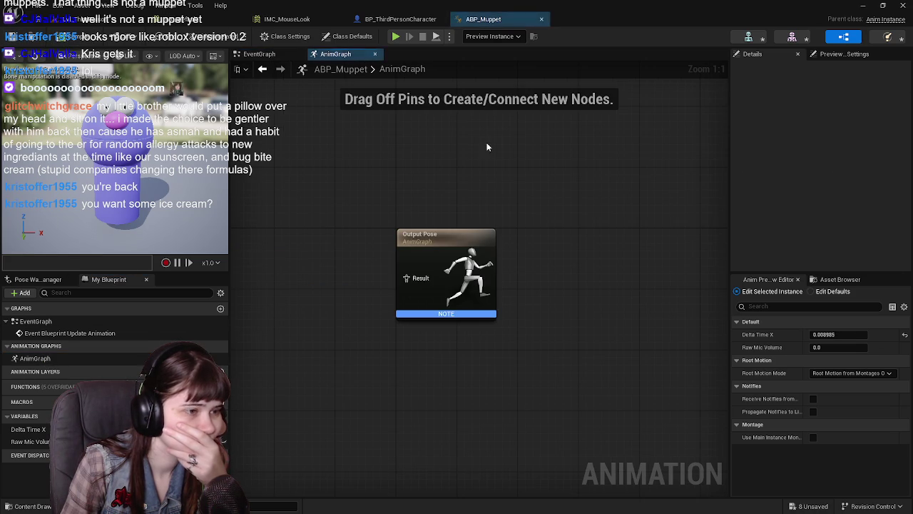
key("Home")
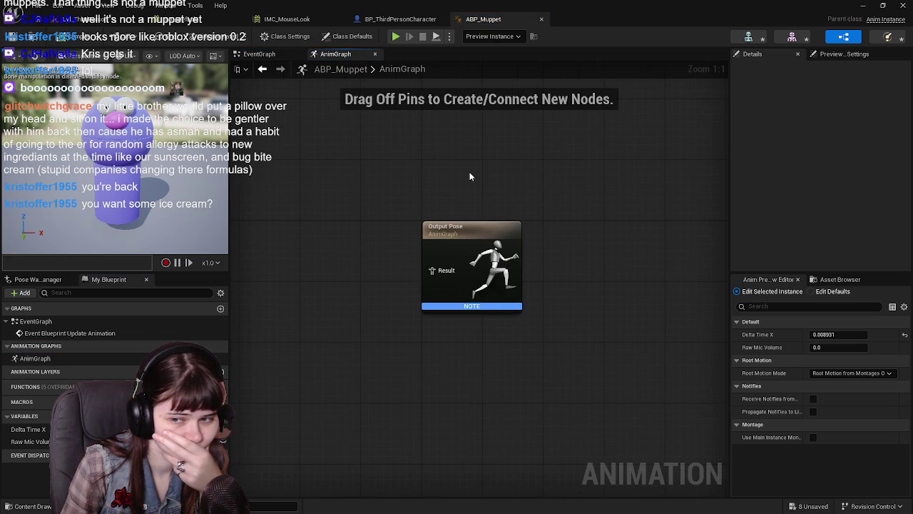
left_click_drag(355, 221, 428, 239)
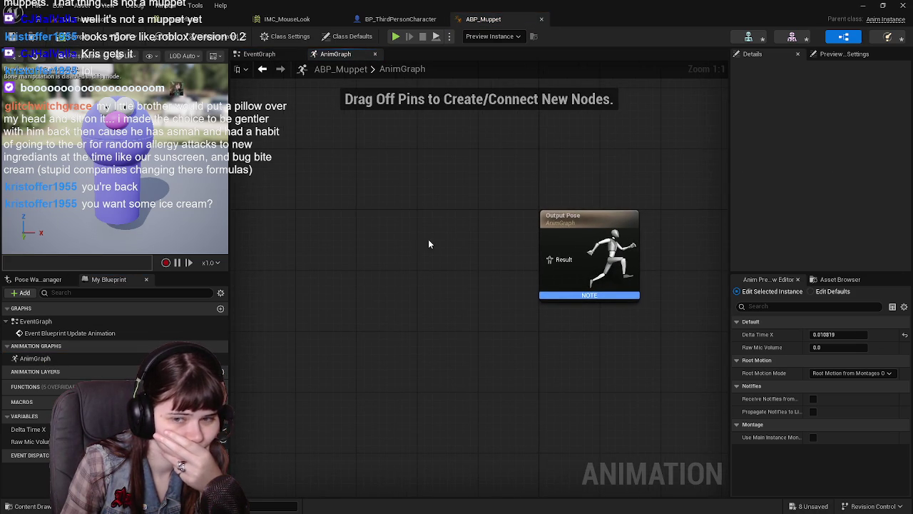
right_click(395, 262)
type("tra")
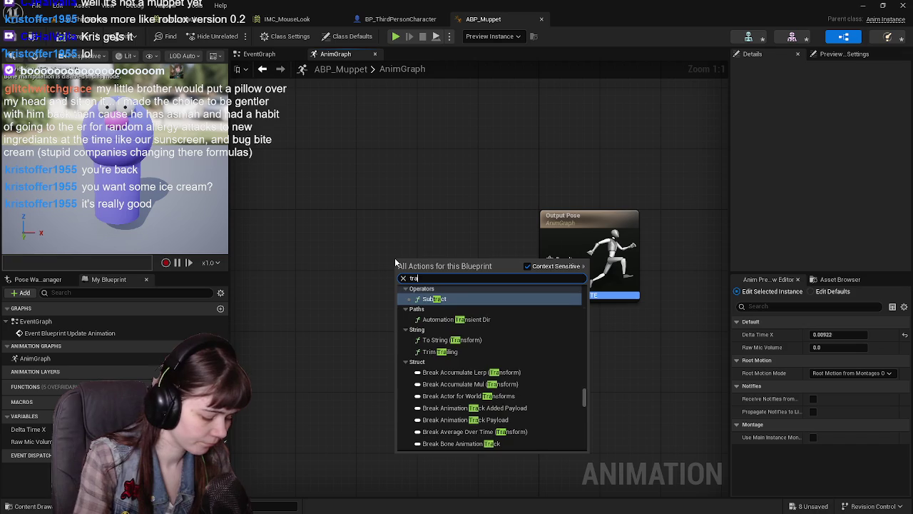
type("nsform modi")
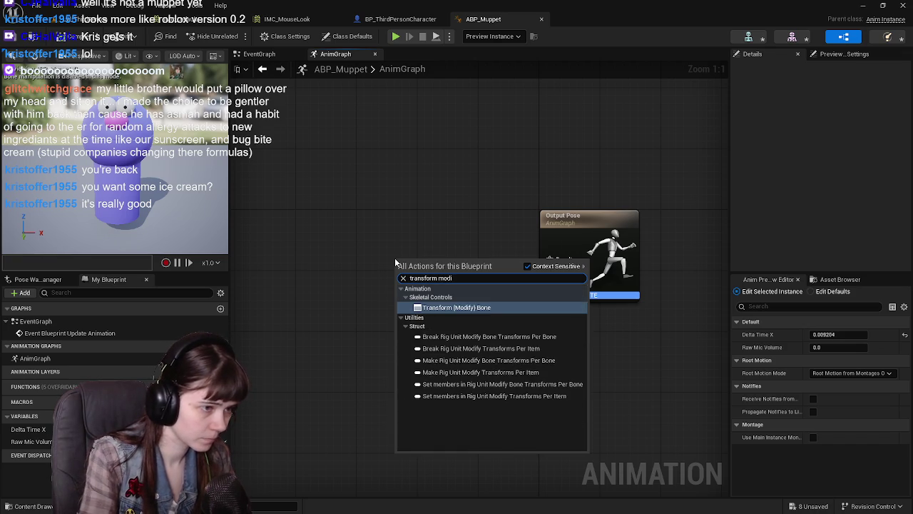
key("Return")
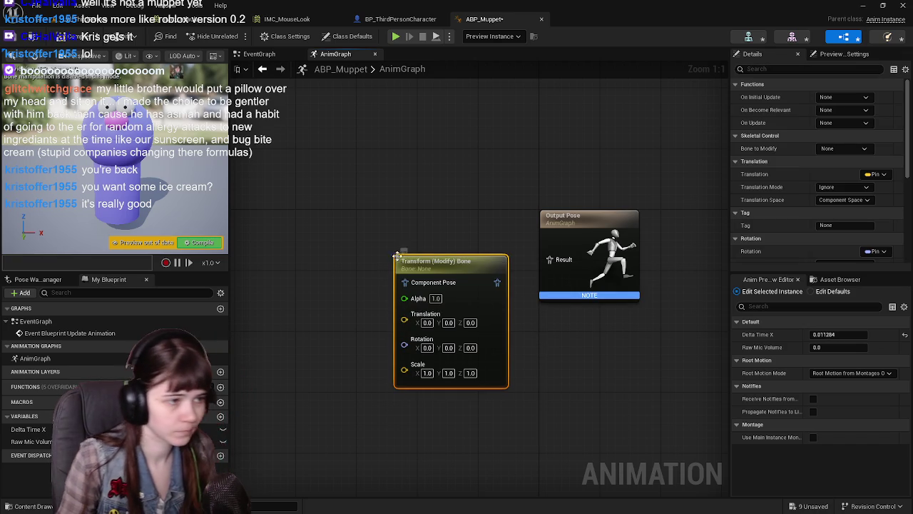
Route the Transform (Modify) Bone pose through Component To Local into Output Pose's Result.
left_click_drag(453, 260, 416, 215)
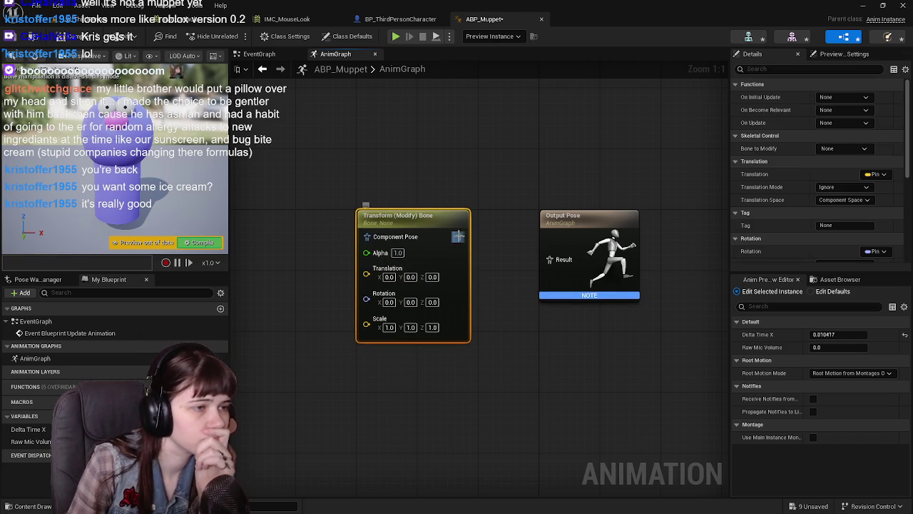
left_click_drag(458, 236, 550, 260)
left_click_drag(525, 301, 624, 307)
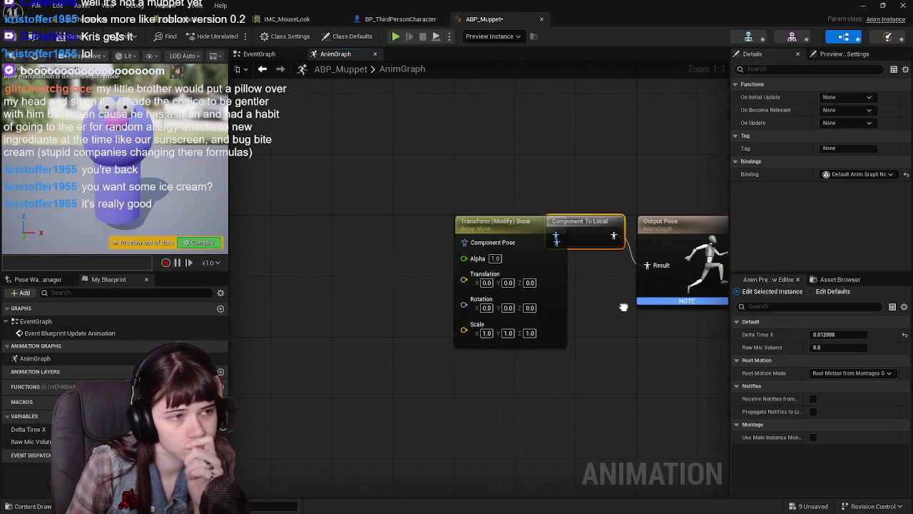
left_click_drag(498, 229, 437, 230)
left_click_drag(580, 226, 549, 286)
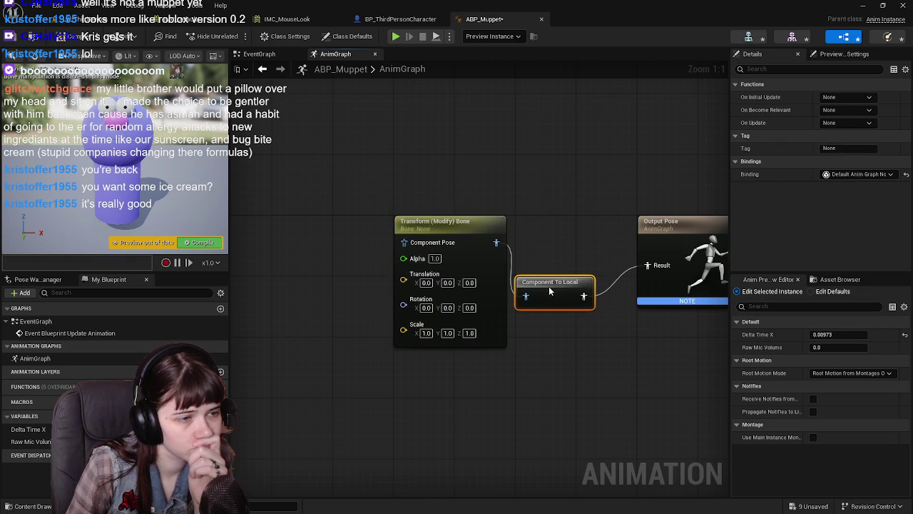
left_click_drag(592, 248, 505, 240)
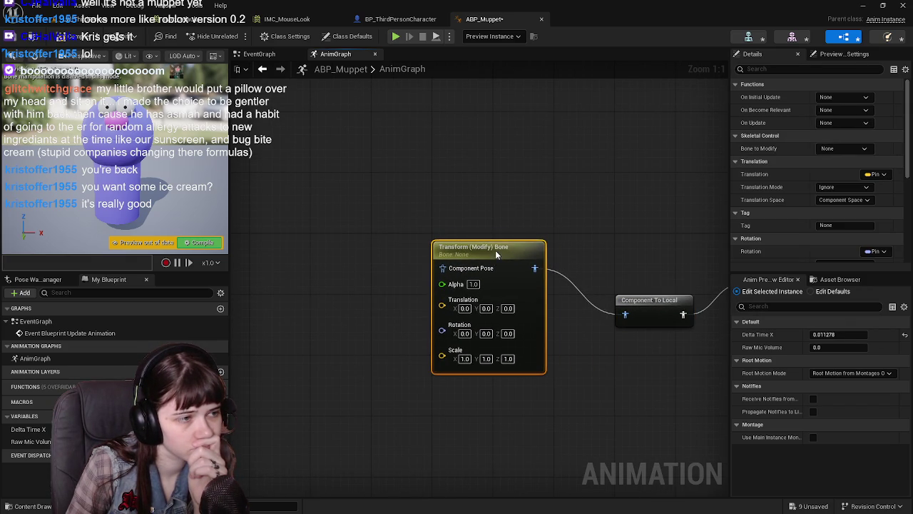
left_click_drag(592, 240, 502, 220)
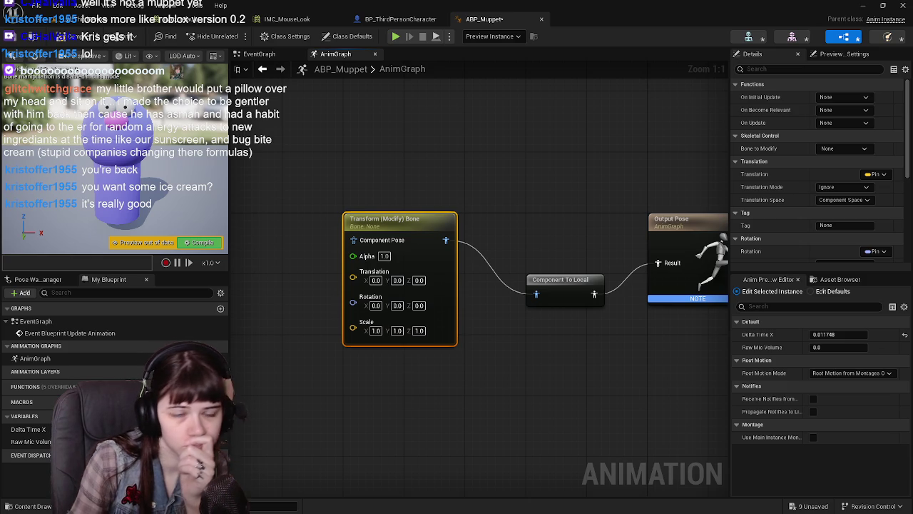
Target the jaw_top bone with a Rotation X of -100, then compile.
left_click(834, 148)
left_click(795, 203)
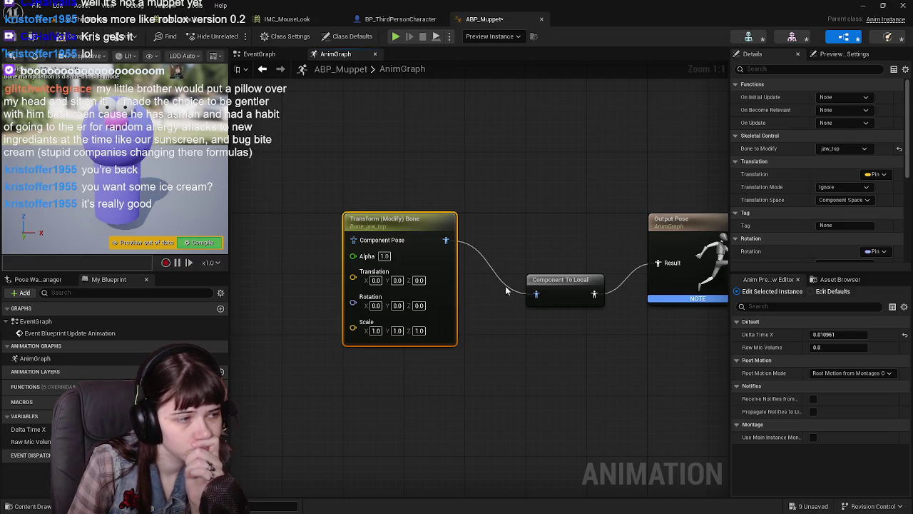
left_click(394, 304)
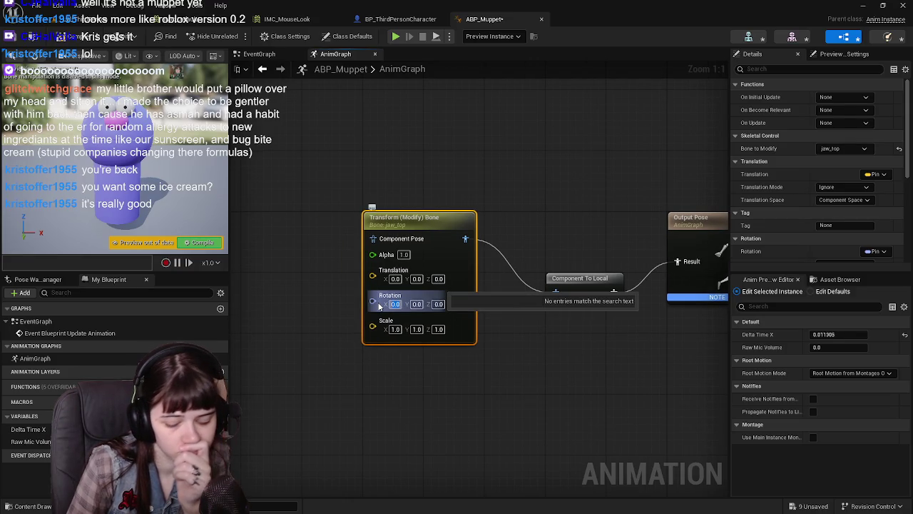
type("-100")
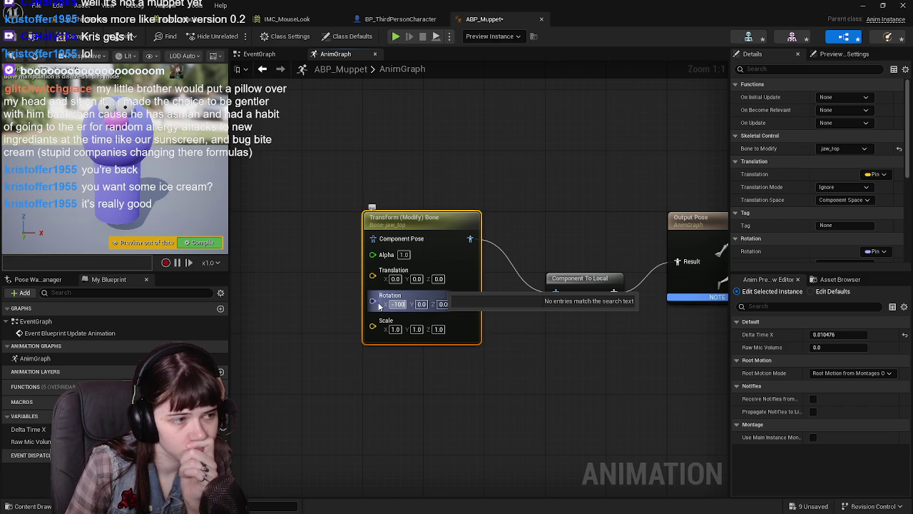
key("Return")
left_click(37, 36)
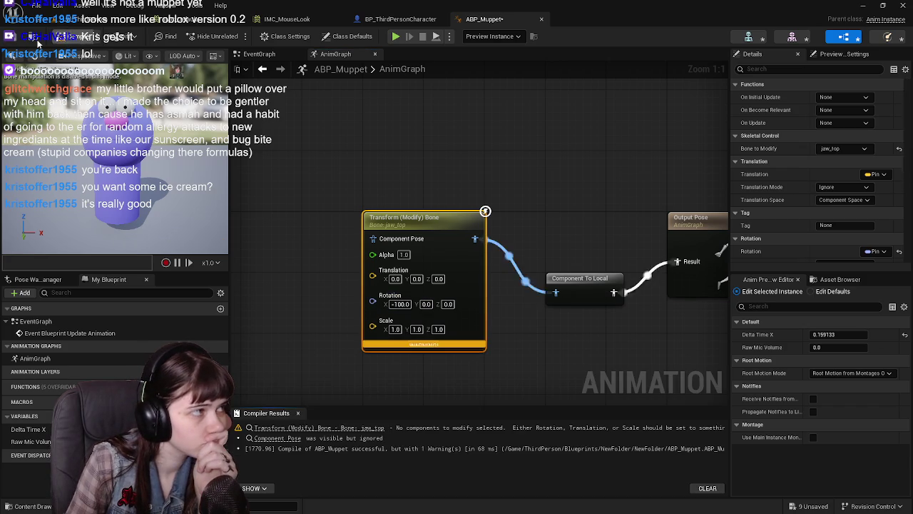
Set Rotation Mode to Add to Existing, recompile and save ABP_Muppet.
mouse_move(572, 341)
left_mouse_down()
mouse_move(499, 302)
mouse_move(539, 319)
left_mouse_up()
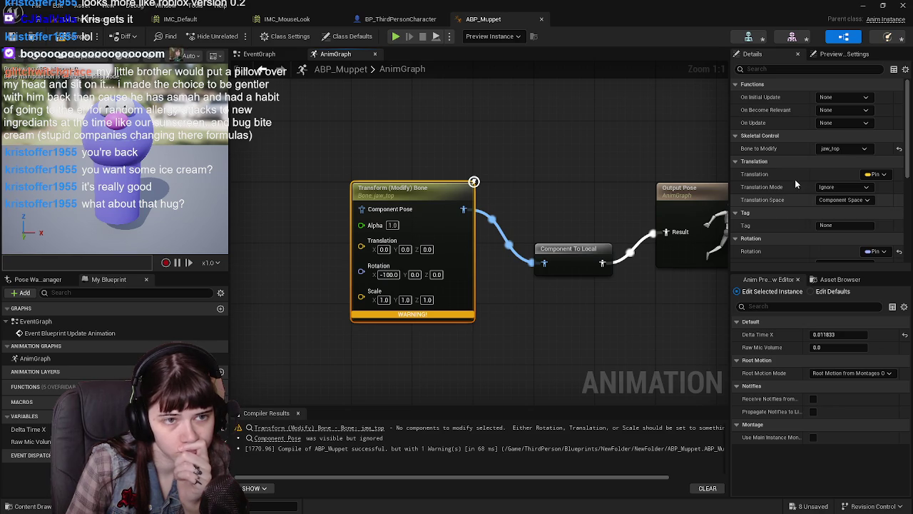
scroll(796, 190, "down", 2)
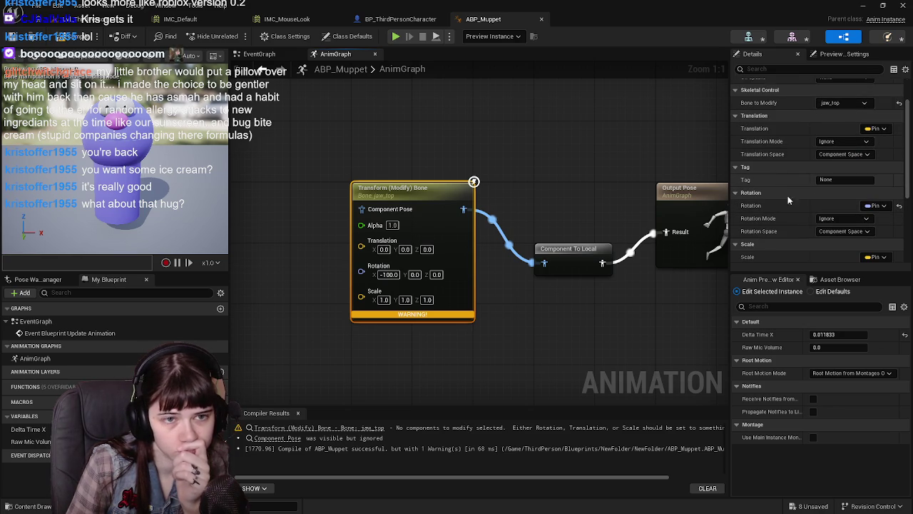
left_click(838, 219)
left_click(840, 246)
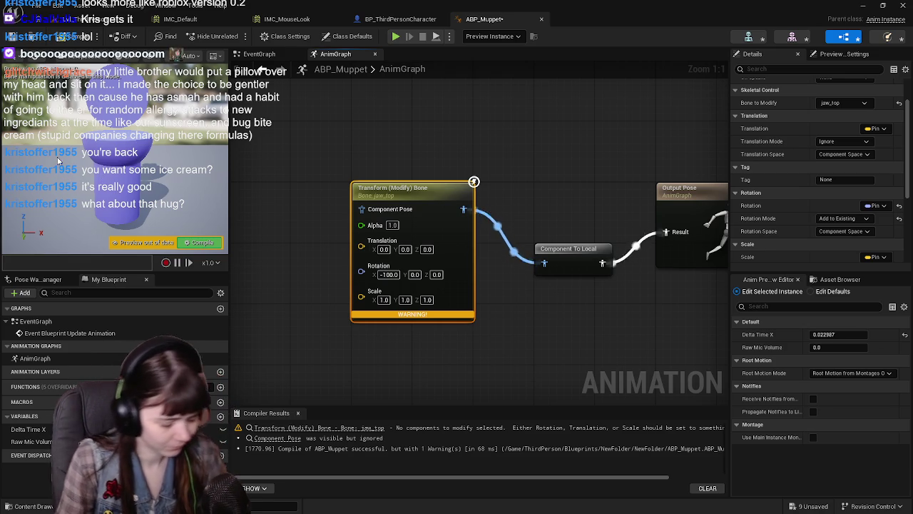
left_click(64, 37)
key("ctrl+s")
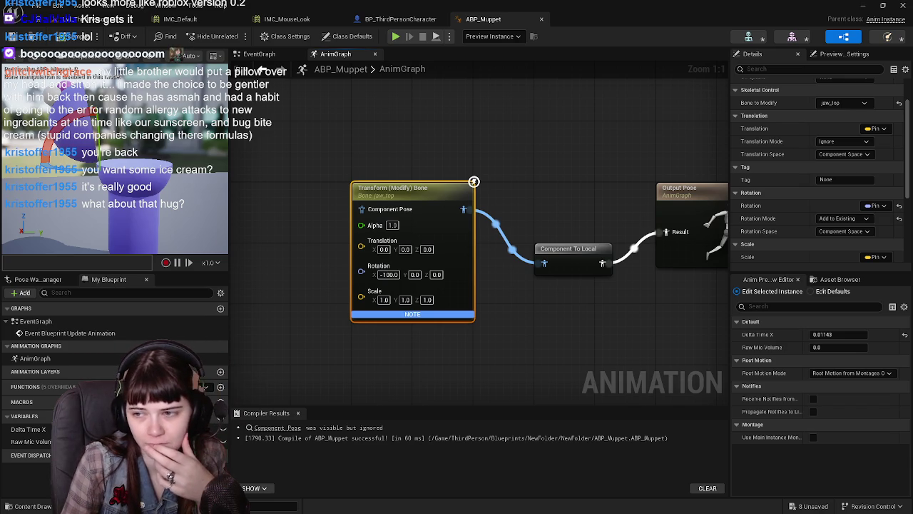
Switch the jaw_top Rotation Space from Component Space to Bone Space and recompile.
scroll(800, 186, "down", 2)
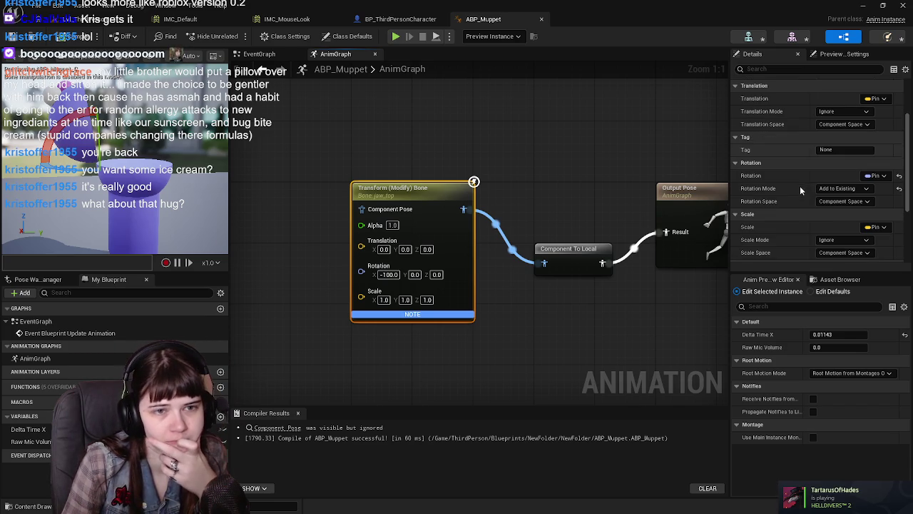
left_click(849, 202)
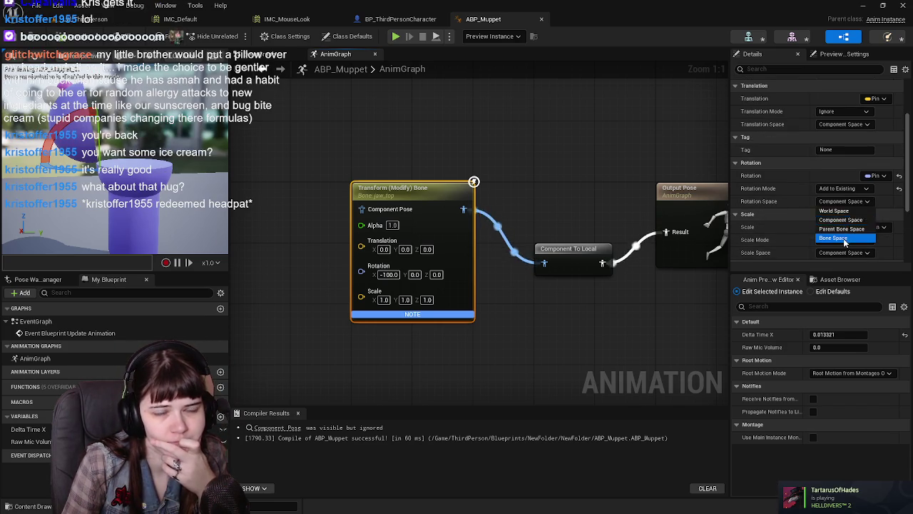
left_click(842, 239)
left_click(14, 37)
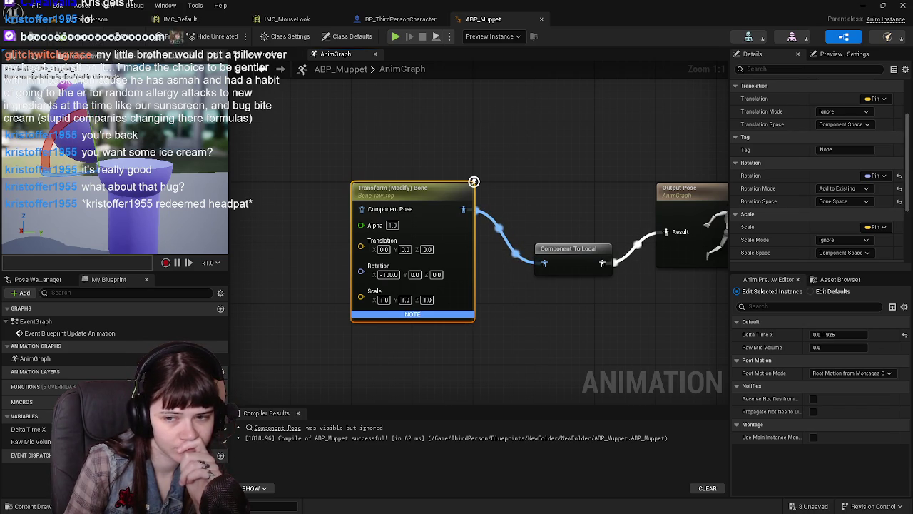
left_click_drag(342, 333, 429, 337)
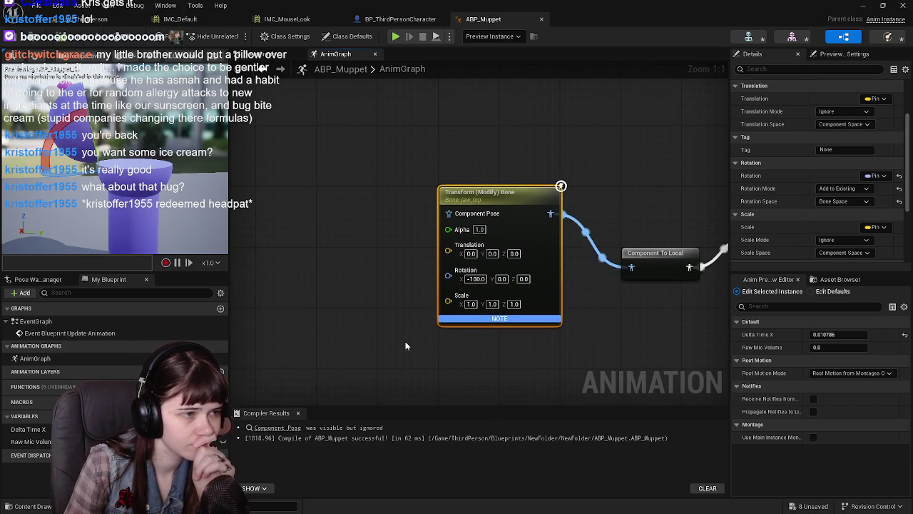
Place a Raw Mic Volume getter in the AnimGraph and feed it into a new Multiply node.
left_click(31, 442)
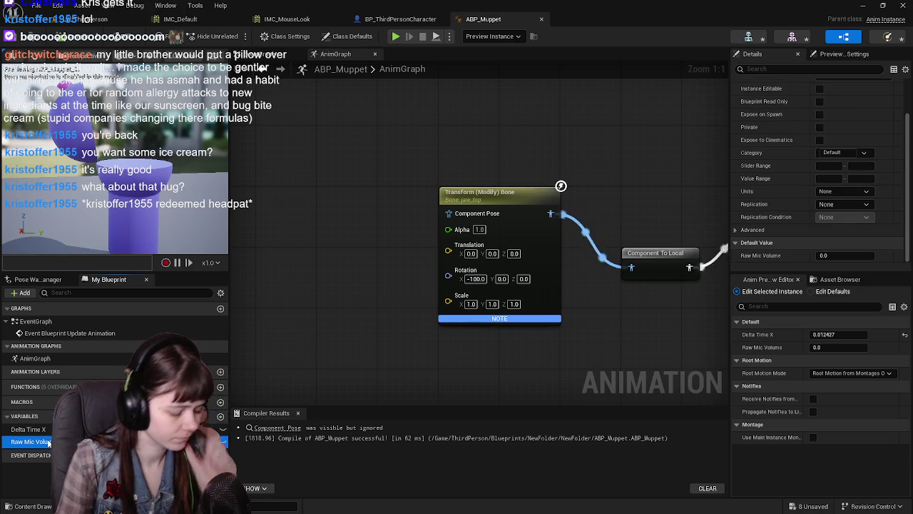
mouse_move(48, 442)
left_mouse_down()
mouse_move(178, 414)
mouse_move(357, 232)
mouse_move(321, 231)
mouse_move(342, 243)
mouse_move(347, 257)
left_mouse_up()
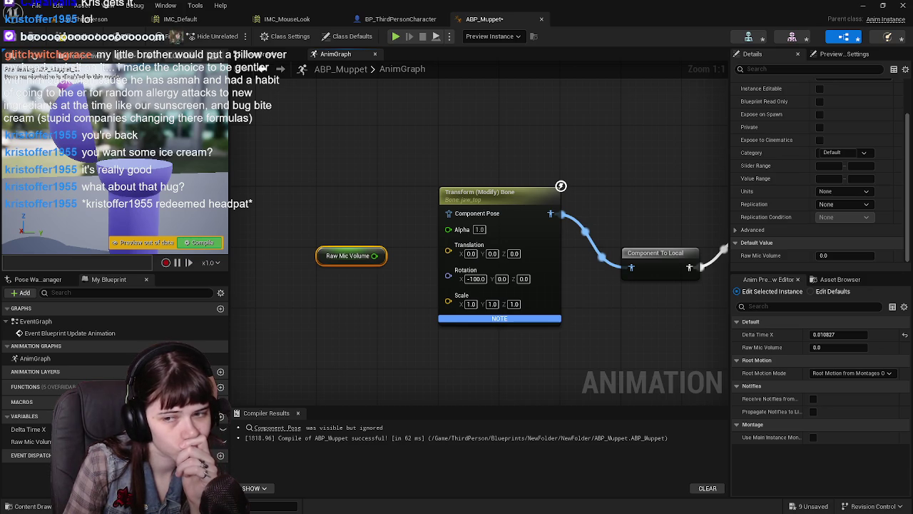
mouse_move(308, 300)
left_mouse_down()
mouse_move(326, 316)
mouse_move(424, 312)
mouse_move(391, 312)
left_mouse_up()
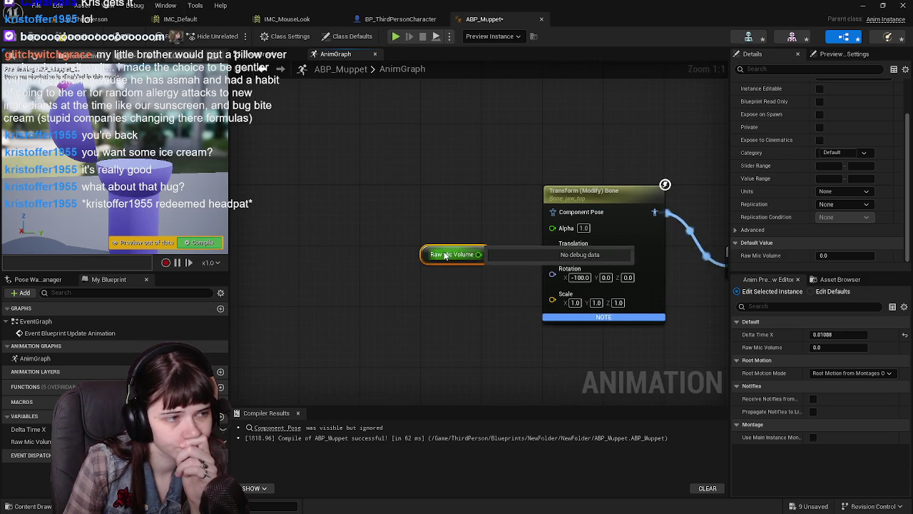
left_click_drag(424, 258, 361, 258)
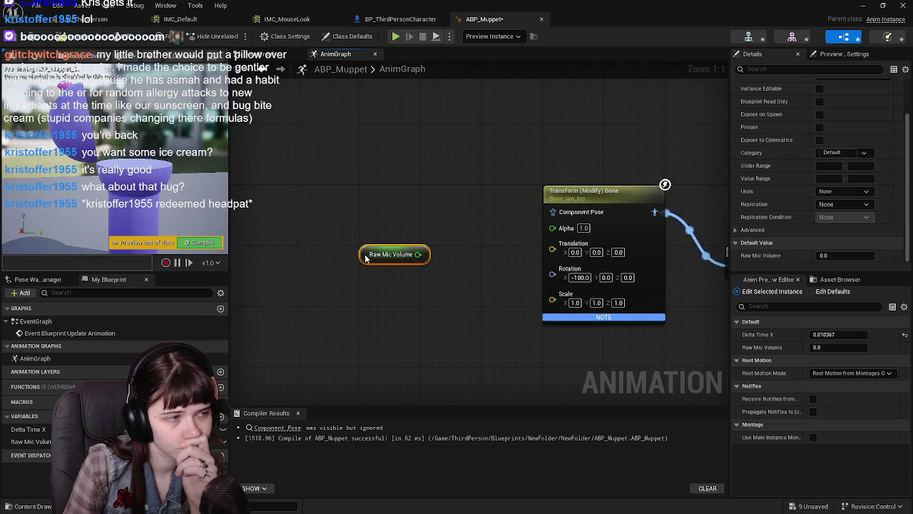
mouse_move(506, 291)
left_mouse_down()
mouse_move(393, 300)
mouse_move(433, 300)
left_mouse_up()
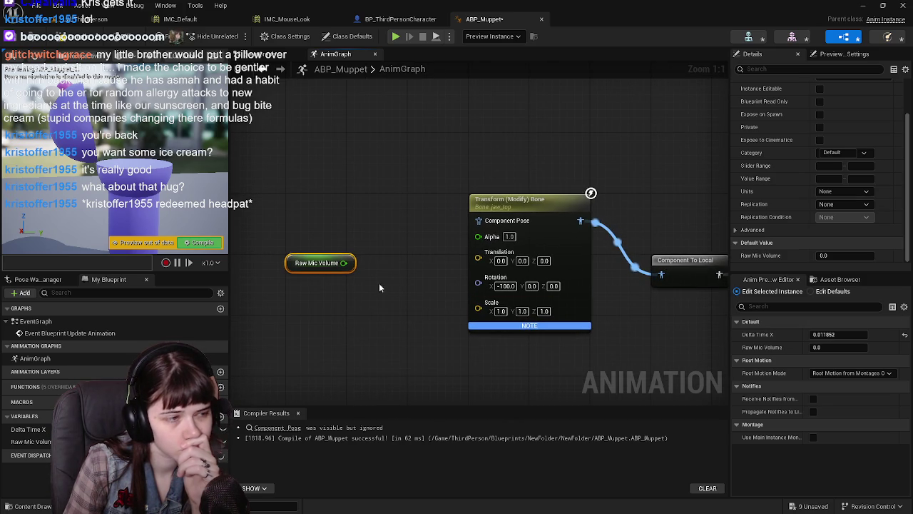
mouse_move(343, 263)
left_mouse_down()
mouse_move(378, 261)
mouse_move(392, 286)
left_mouse_up()
type("add")
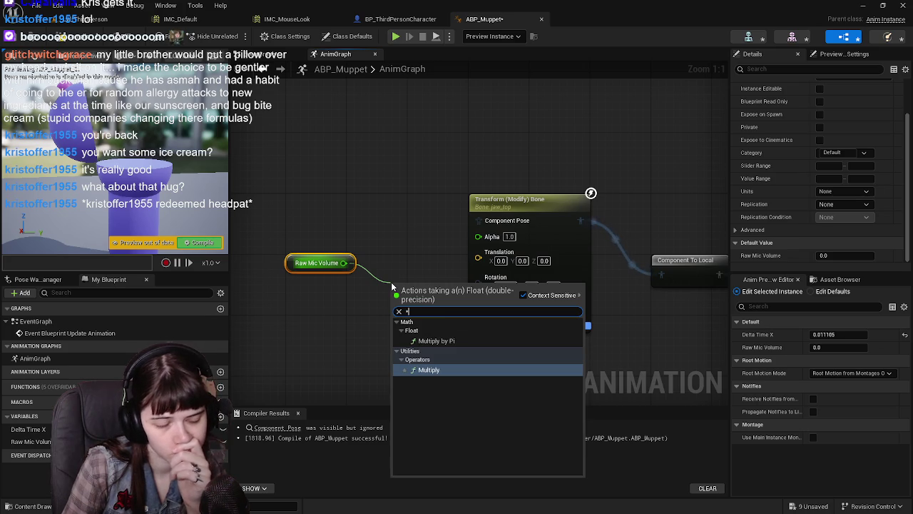
key("Return")
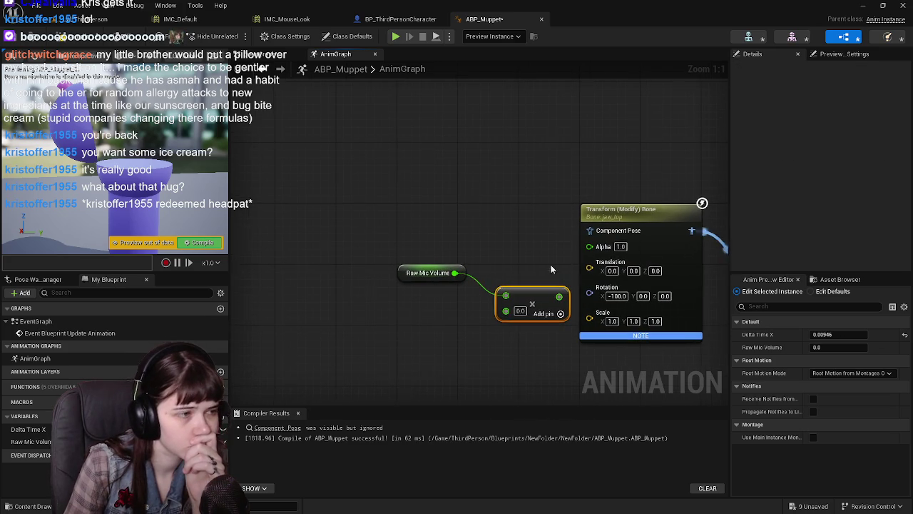
left_click_drag(406, 274, 397, 250)
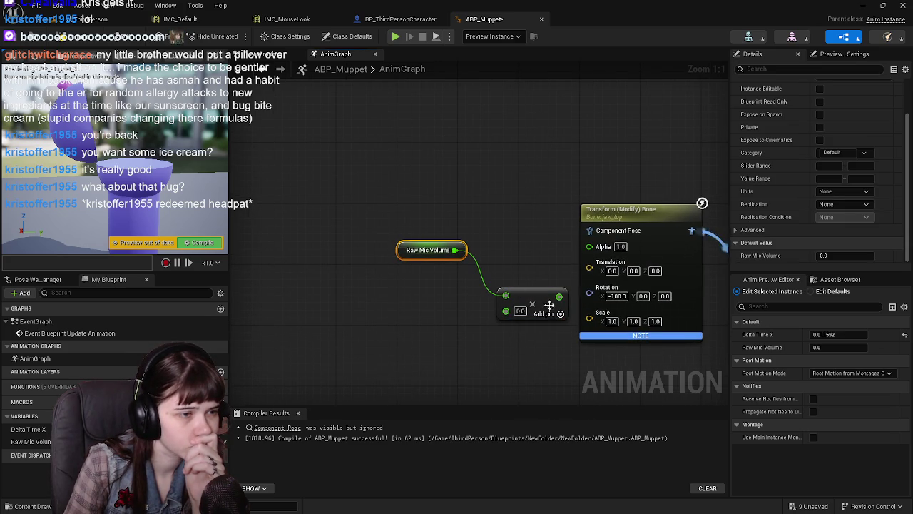
mouse_move(547, 313)
left_mouse_down()
mouse_move(507, 288)
mouse_move(507, 298)
left_mouse_up()
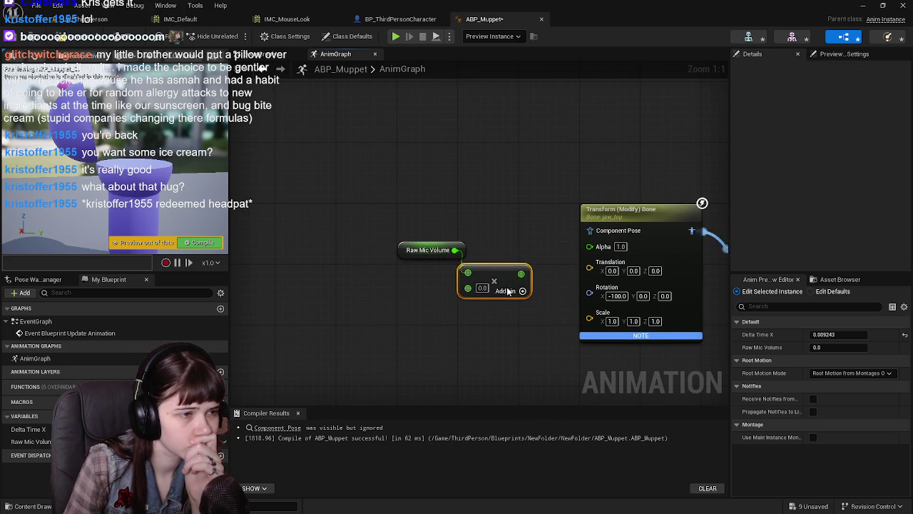
mouse_move(537, 253)
left_mouse_down()
mouse_move(482, 262)
mouse_move(511, 288)
mouse_move(405, 295)
left_mouse_up()
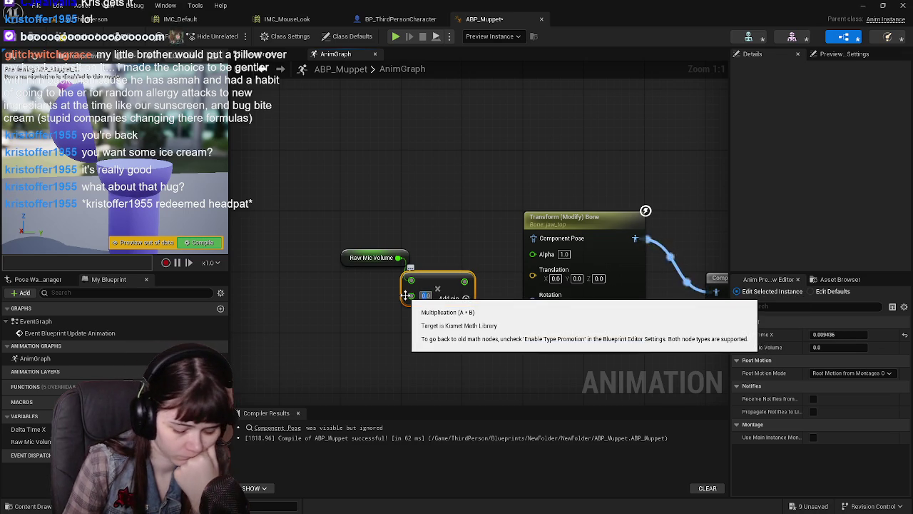
Set the Multiply's second input to -100.0, compile, and shift both nodes left.
type("6")
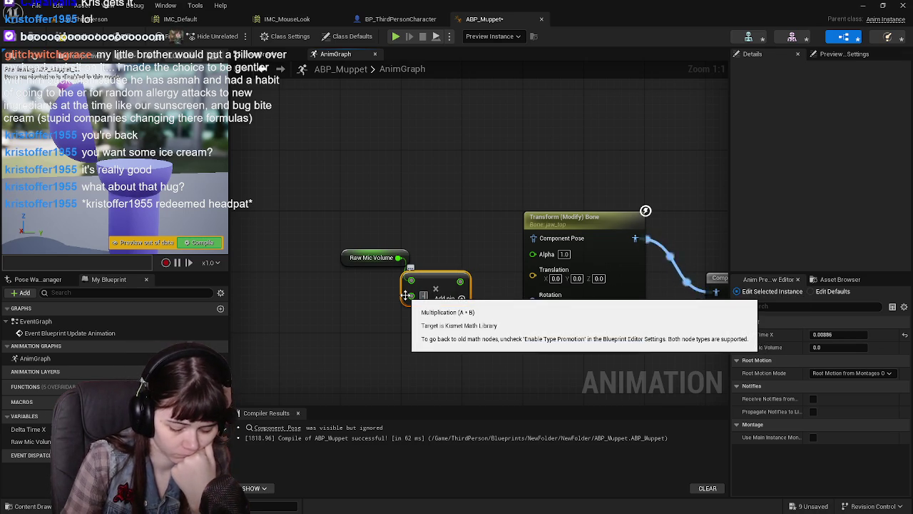
type("100")
key("Return")
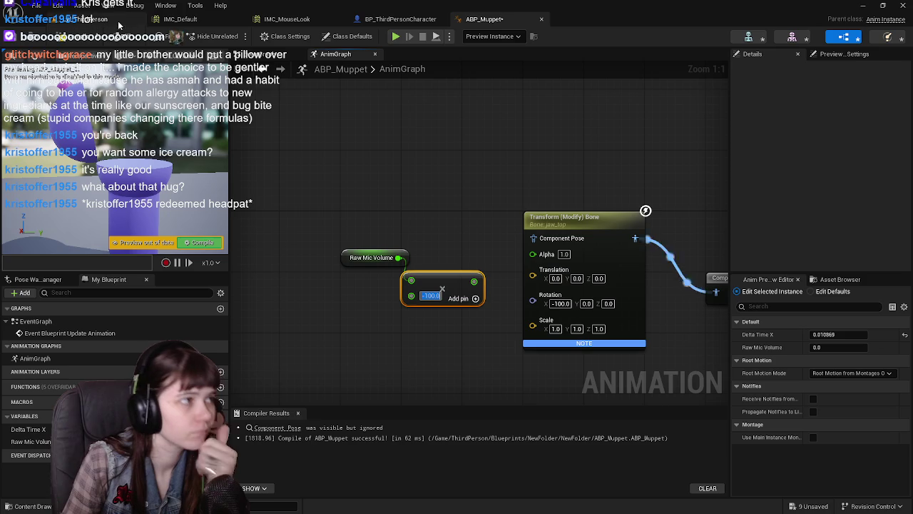
left_click(76, 37)
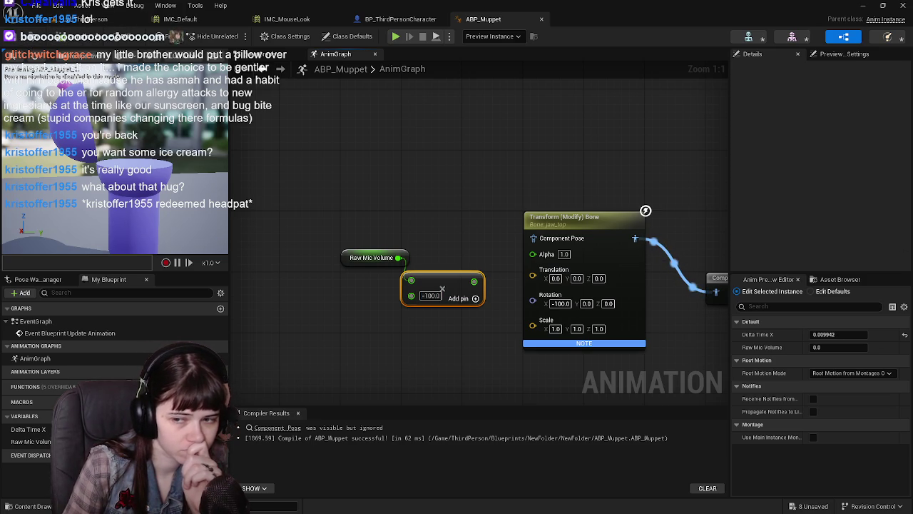
left_click(378, 257, "ctrl")
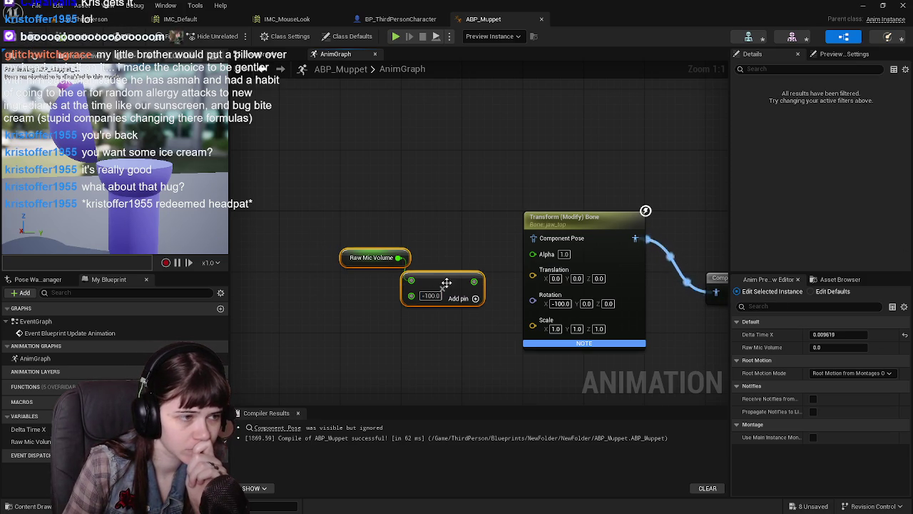
mouse_move(444, 284)
left_mouse_down()
mouse_move(325, 279)
mouse_move(375, 267)
left_mouse_up()
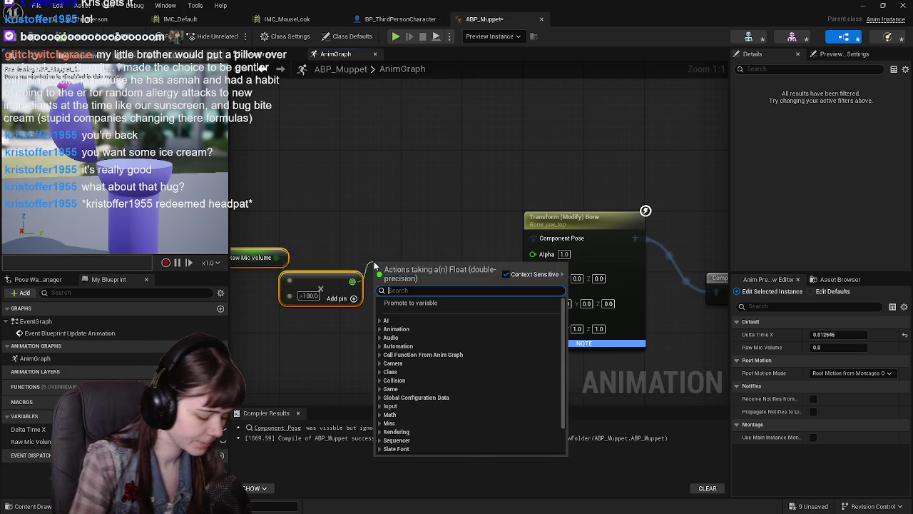
Feed the multiply result into a Make Rotator wired to the jaw_top bone's Rotation.
type("make rotat")
left_click(428, 315)
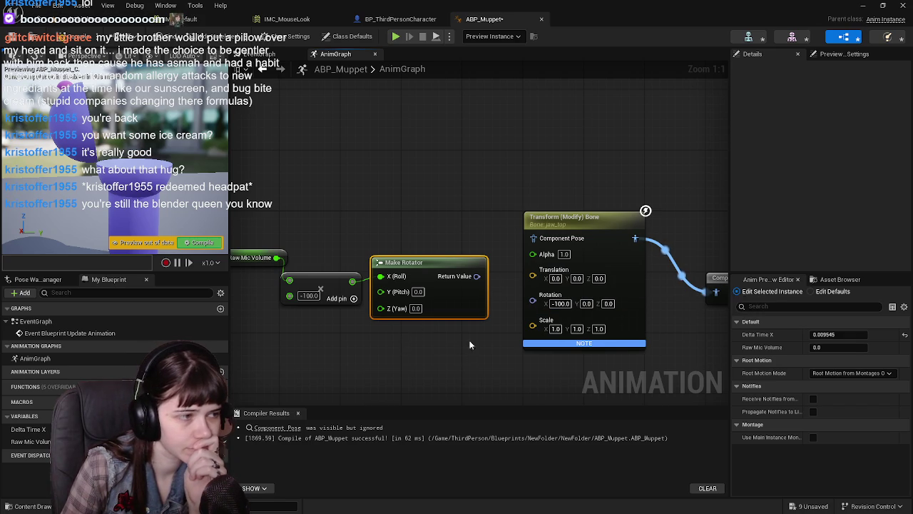
left_click_drag(470, 345, 591, 344)
left_click_drag(612, 308, 367, 214)
left_click_drag(421, 281, 366, 284)
mouse_move(578, 273)
left_mouse_down()
mouse_move(471, 271)
mouse_move(510, 300)
mouse_move(543, 300)
left_mouse_up()
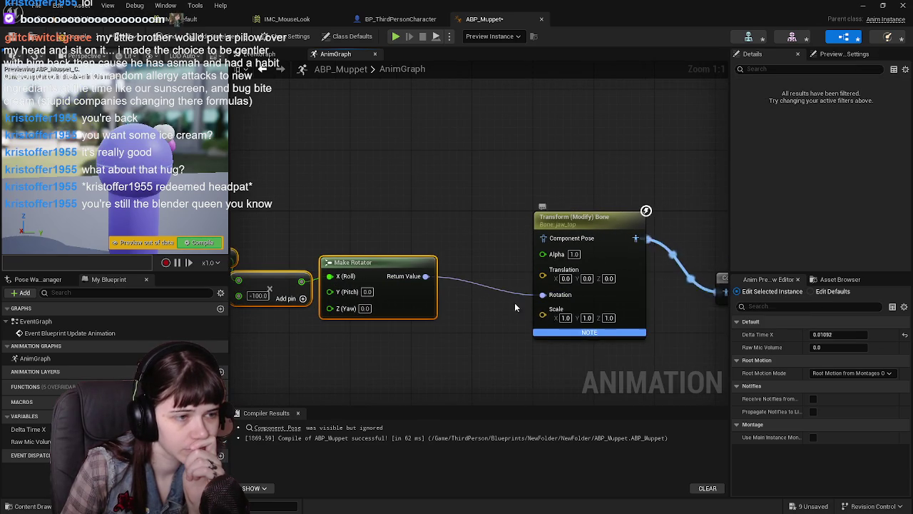
Compile ABP_Muppet and switch to BP_ThirdPersonCharacter.
scroll(511, 303, "down", 1)
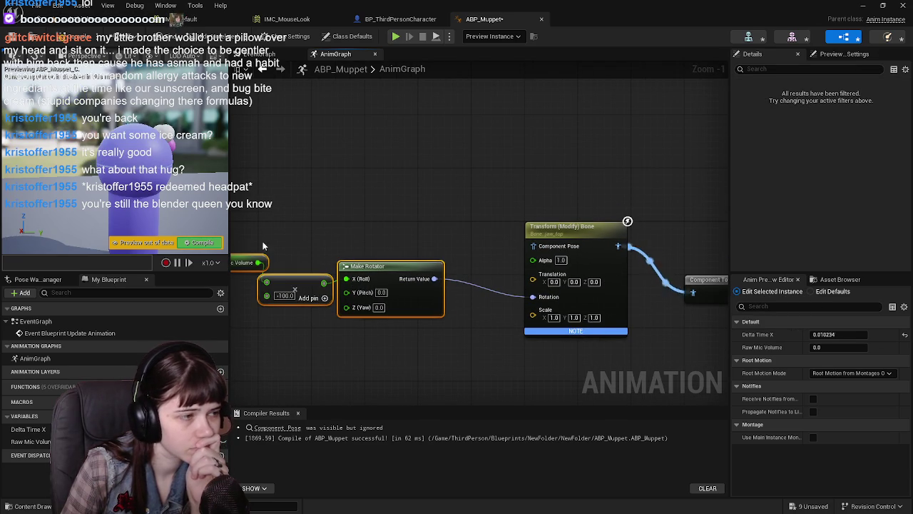
mouse_move(243, 229)
left_mouse_down()
mouse_move(407, 315)
mouse_move(454, 304)
left_mouse_up()
left_click(502, 360)
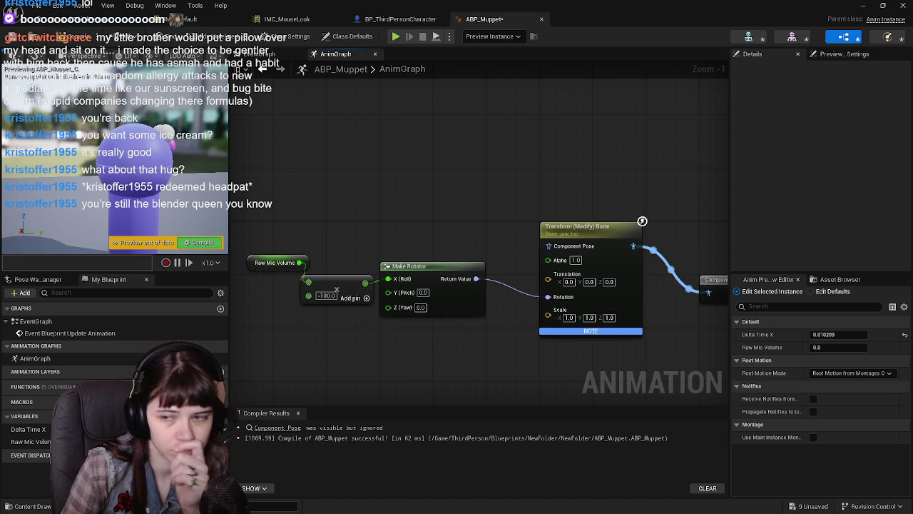
left_click(57, 37)
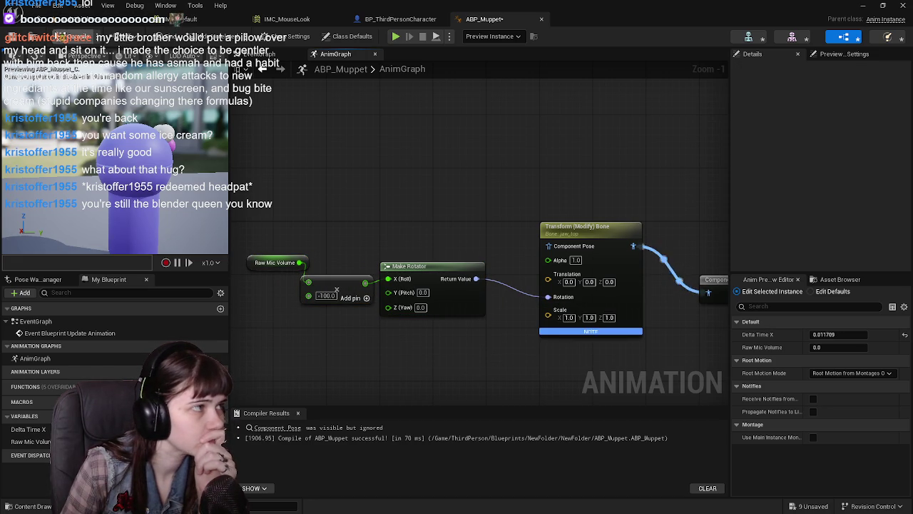
left_click(410, 21)
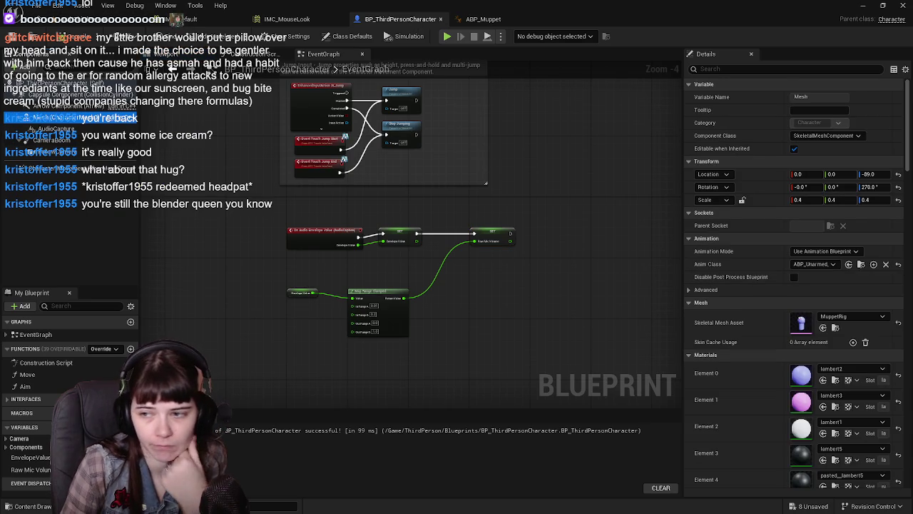
Give the character mesh the ABP_Muppet Anim Class, compile and save, then return to ABP_Muppet.
left_click(814, 264)
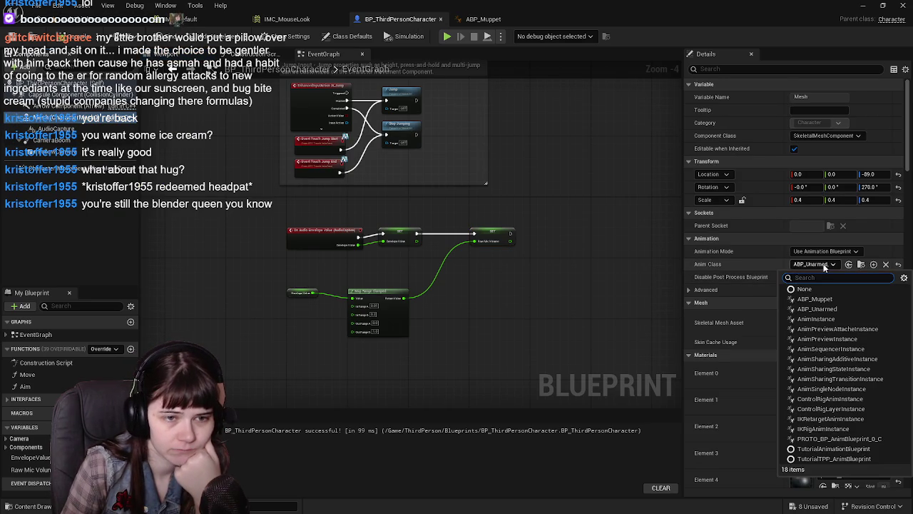
left_click(815, 299)
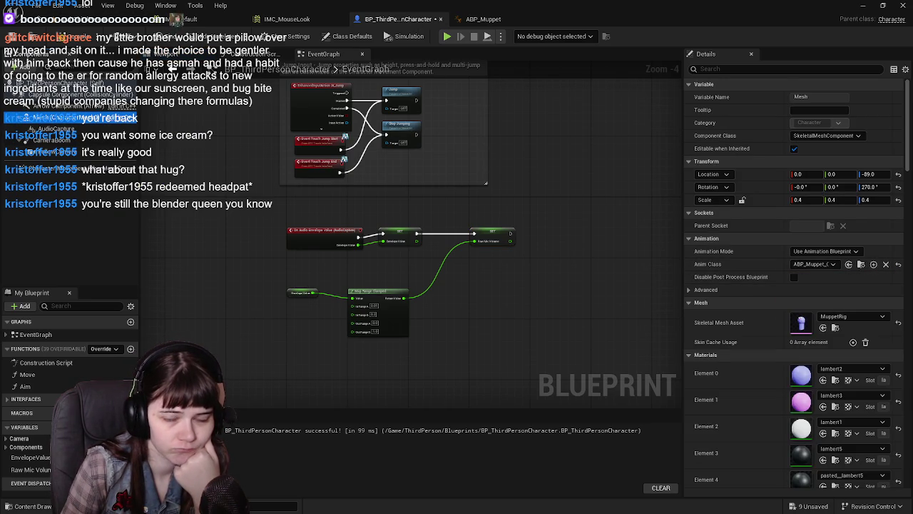
key("F7")
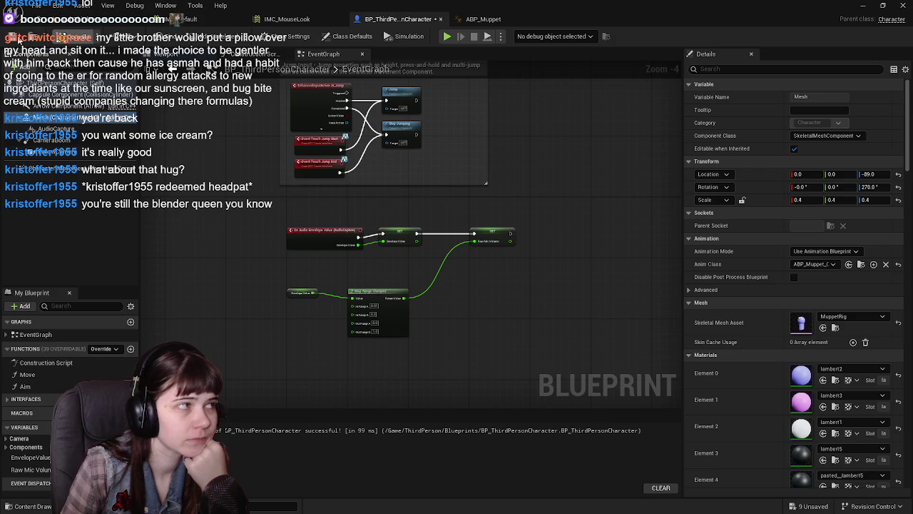
key("ctrl+s")
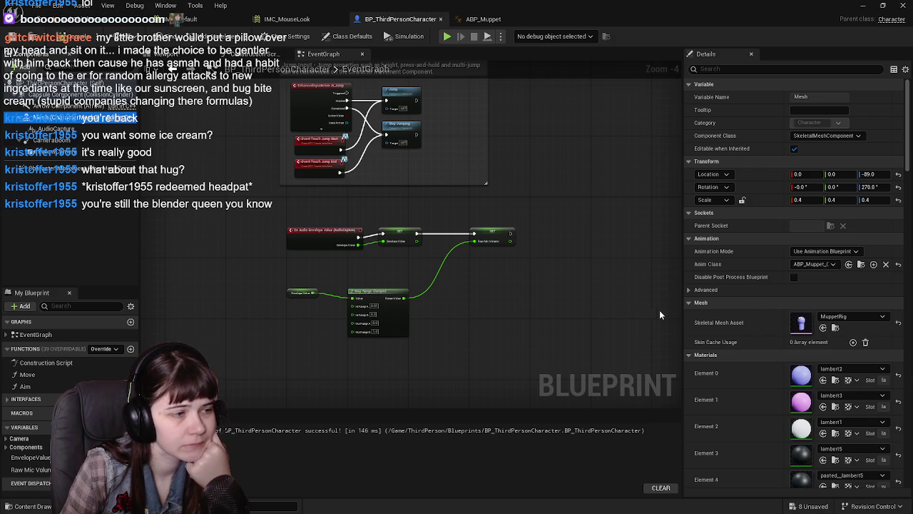
left_click(503, 21)
scroll(412, 159, "down", 3)
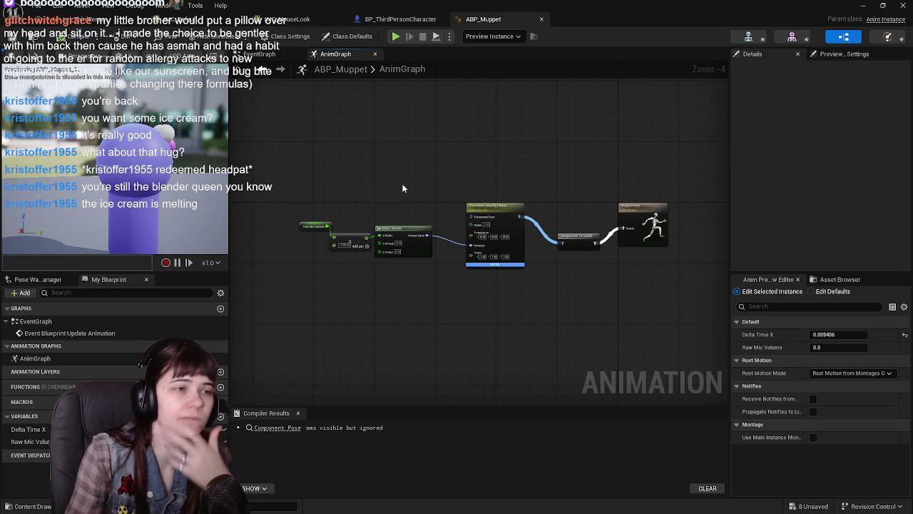
In the EventGraph, chain a Sequence after the Raw Mic Volume SET, plus a Branch and Raw Mic Volume getter.
left_click(265, 55)
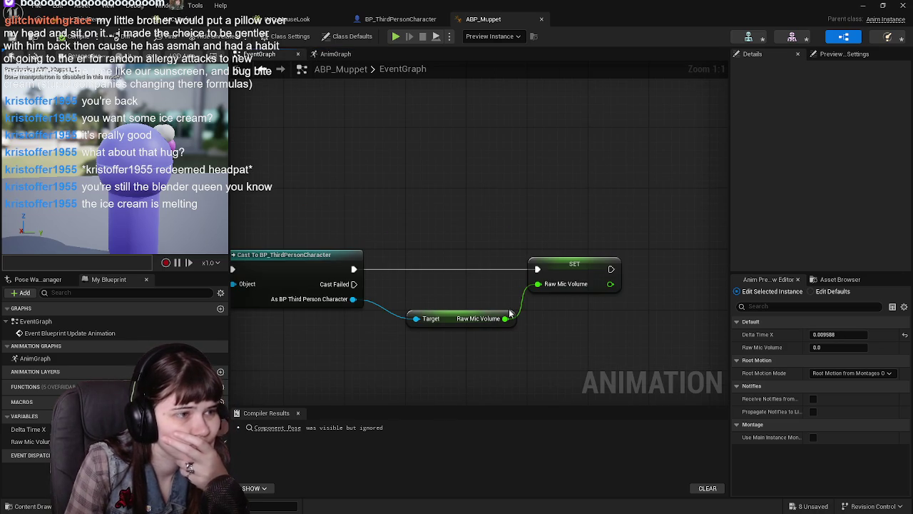
scroll(536, 255, "down", 2)
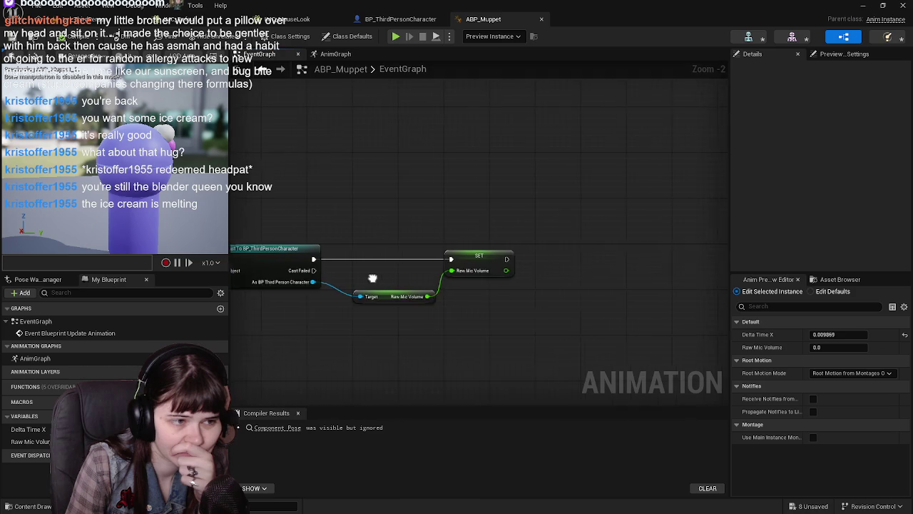
mouse_move(576, 273)
left_mouse_down()
mouse_move(518, 289)
mouse_move(567, 309)
mouse_move(491, 299)
left_mouse_up()
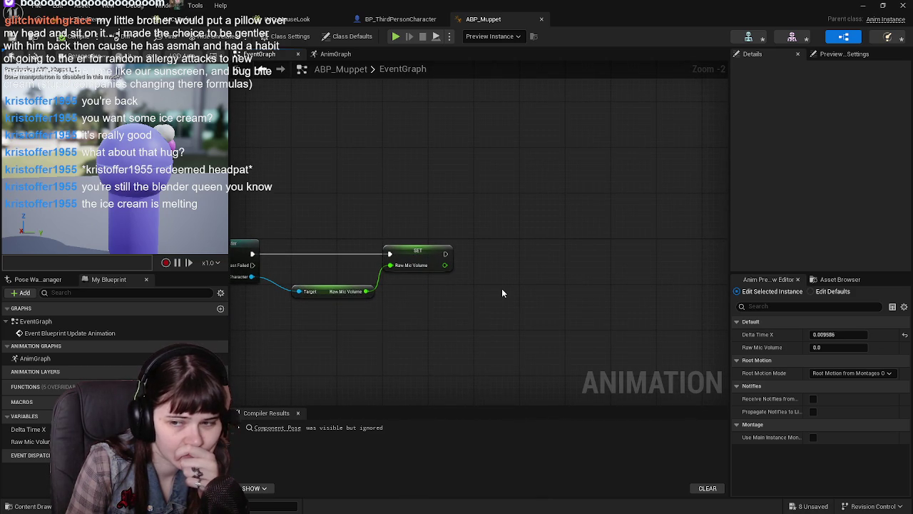
left_click(487, 255)
mouse_move(502, 257)
left_mouse_down()
mouse_move(537, 242)
mouse_move(518, 243)
left_mouse_up()
mouse_move(386, 255)
left_mouse_down()
mouse_move(550, 259)
mouse_move(424, 248)
left_mouse_up()
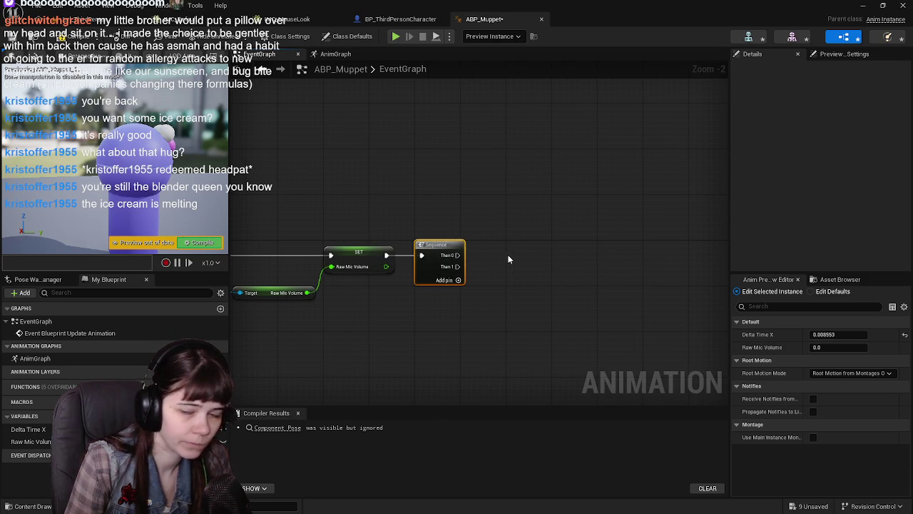
left_click(635, 246)
left_click_drag(657, 247, 623, 248)
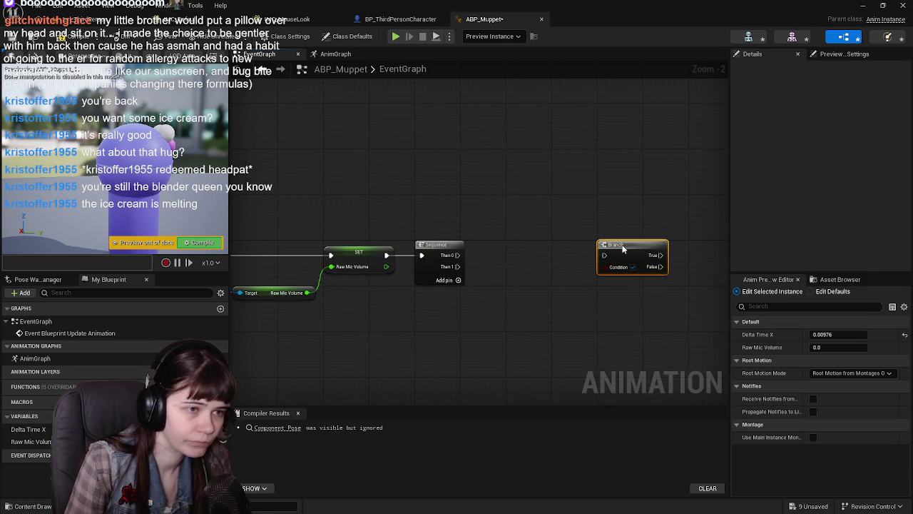
mouse_move(31, 442)
left_mouse_down()
mouse_move(466, 377)
mouse_move(460, 321)
left_mouse_up()
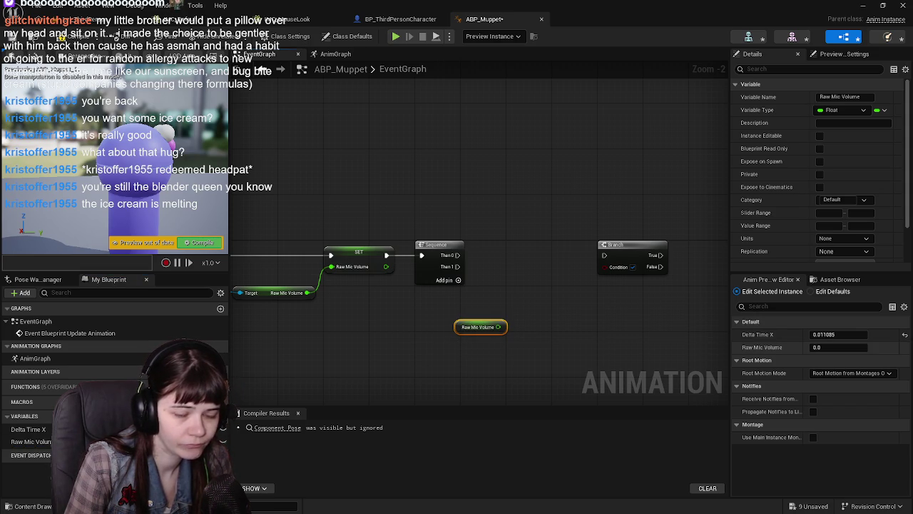
Create a Float variable named ThresholdON, then compile and save.
left_click(221, 416)
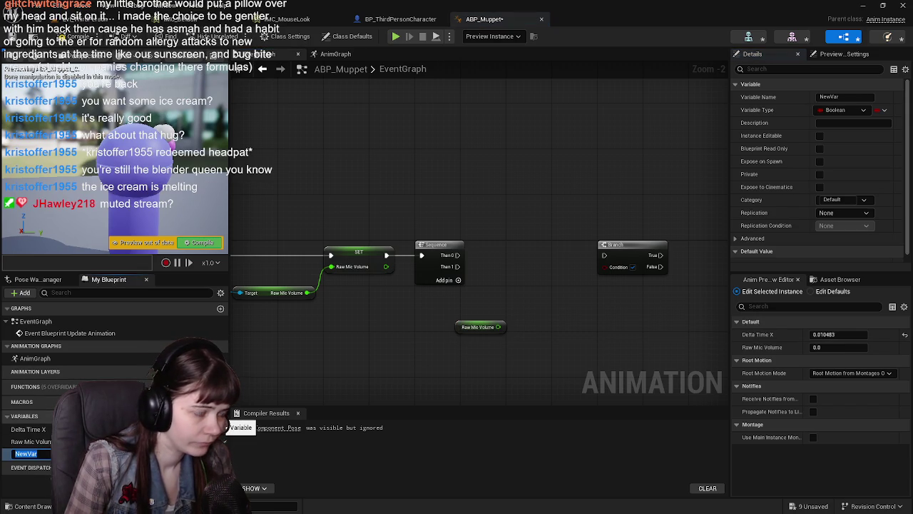
type("ThreshholdO")
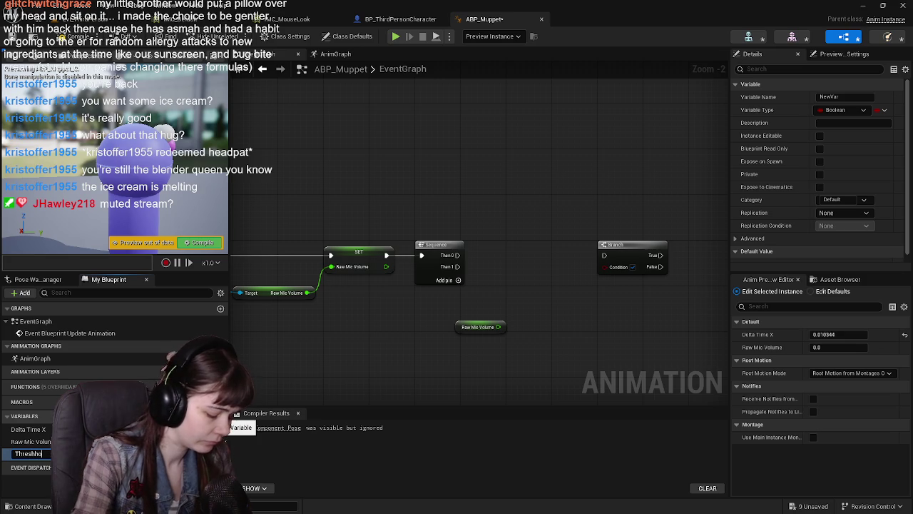
key("BackSpace")
key("BackSpace")
key("BackSpace")
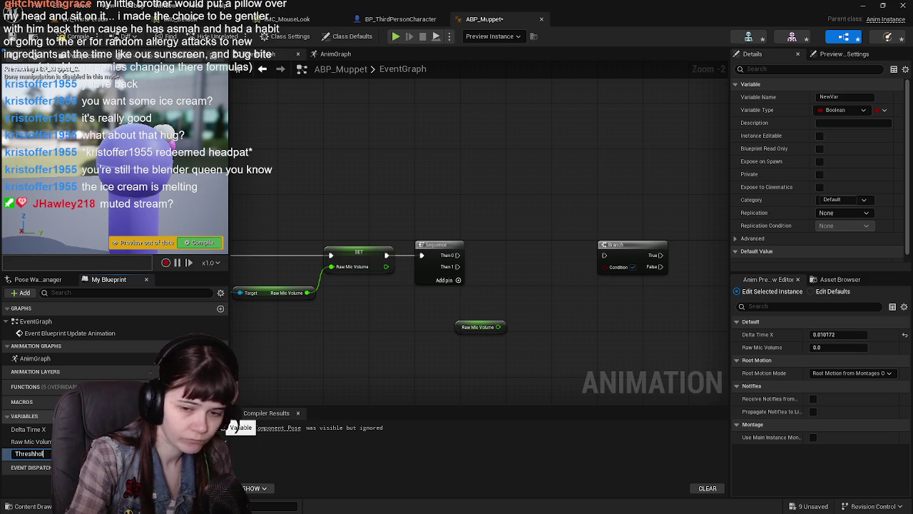
type("oldON")
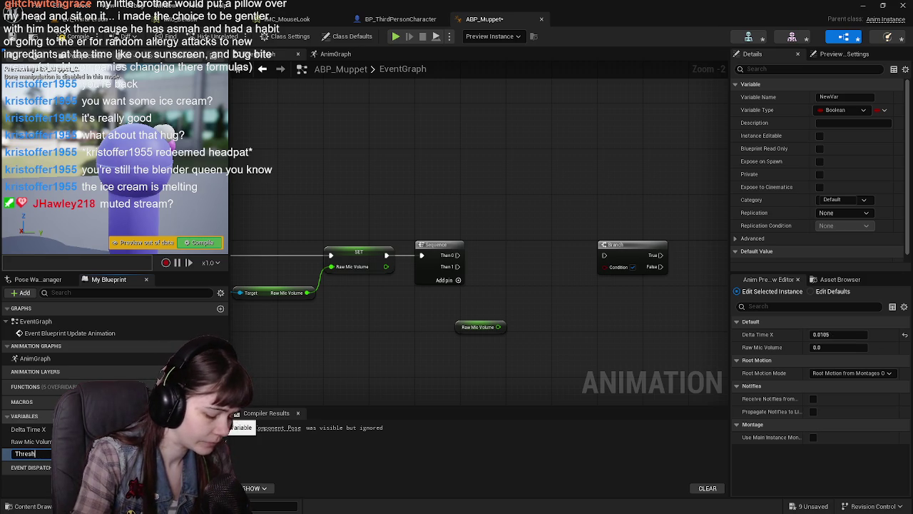
key("Return")
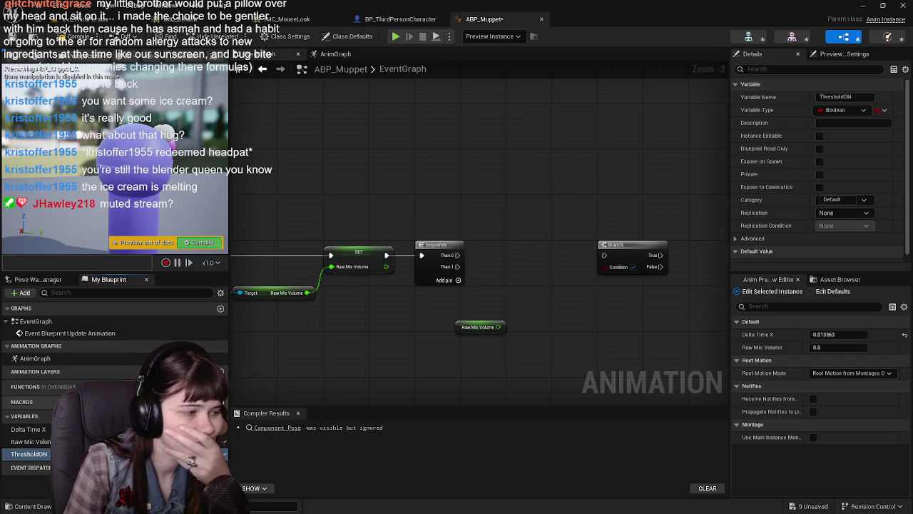
left_click(214, 454)
left_click(153, 314)
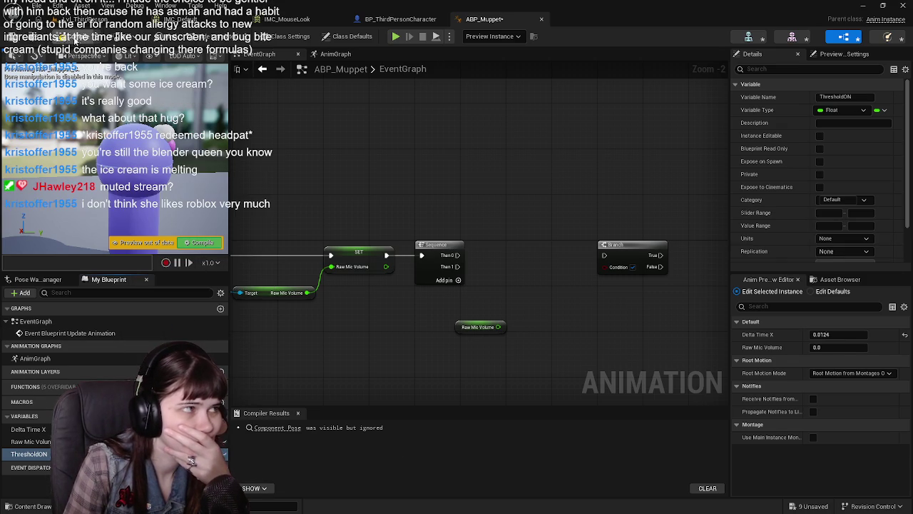
key("F7")
key("ctrl+s")
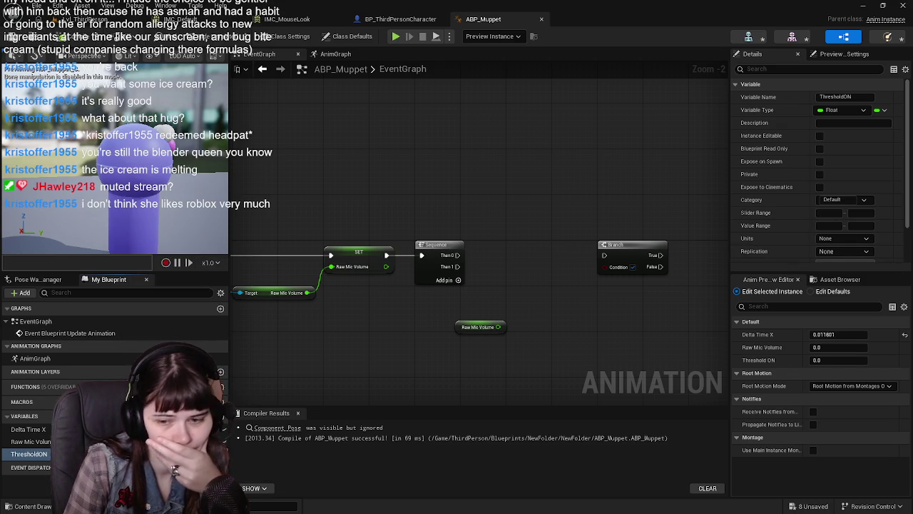
Place a ThresholdON getter below Raw Mic Volume and inspect its properties.
left_click_drag(509, 315, 468, 296)
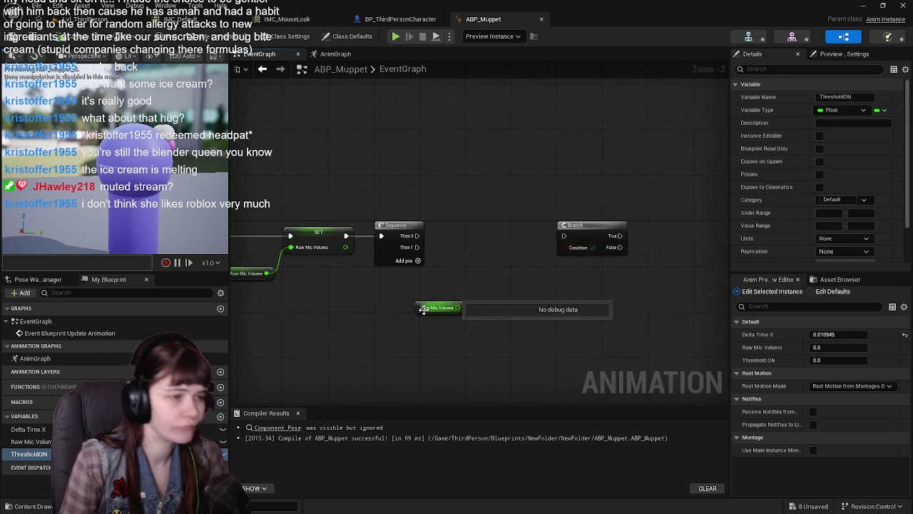
left_click(107, 453)
mouse_move(29, 454)
left_mouse_down()
mouse_move(432, 334)
mouse_move(425, 303)
left_mouse_up()
left_click(425, 309)
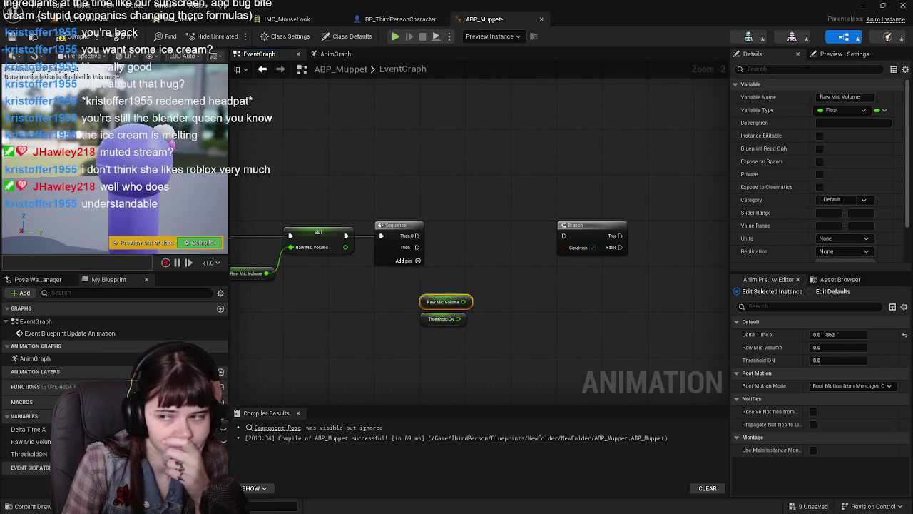
left_click(421, 320)
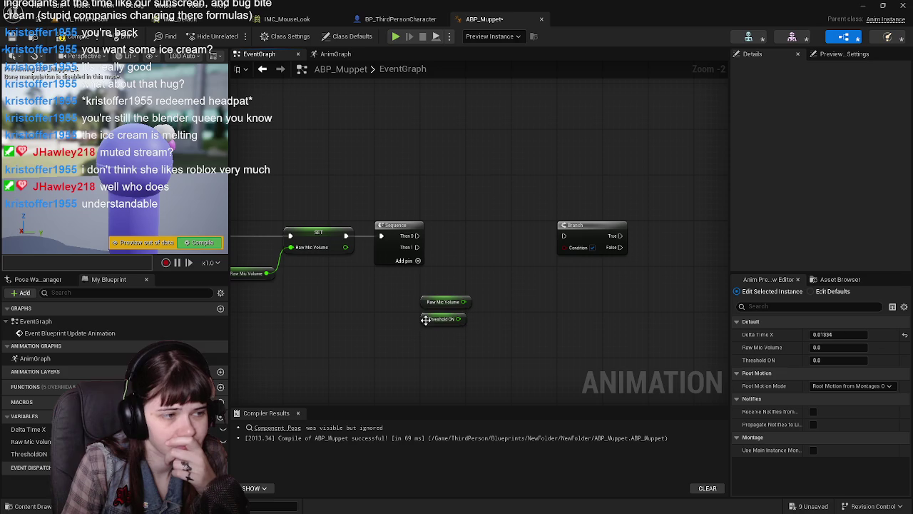
scroll(780, 182, "down", 2)
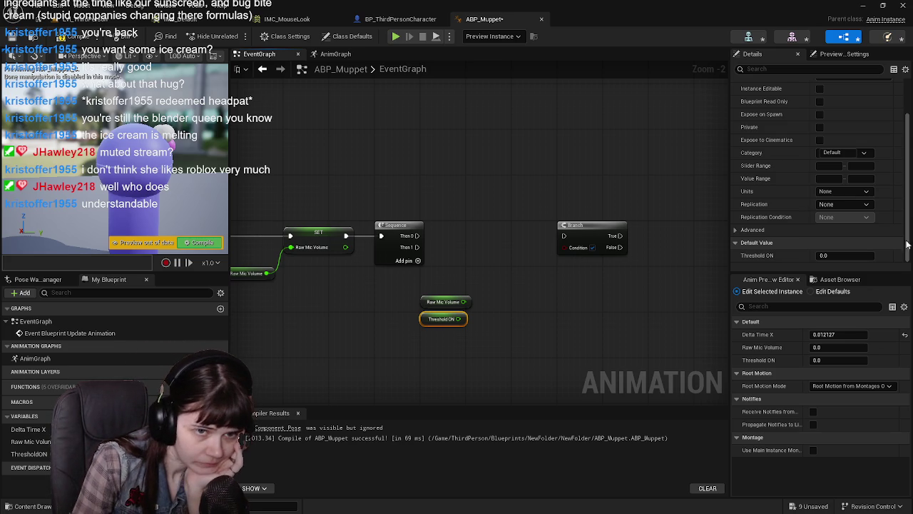
Set Threshold ON's default to 0.0001, recompile, and drag a wire from Raw Mic Volume's output.
mouse_move(843, 256)
left_mouse_down()
mouse_move(833, 256)
mouse_move(843, 255)
left_mouse_up()
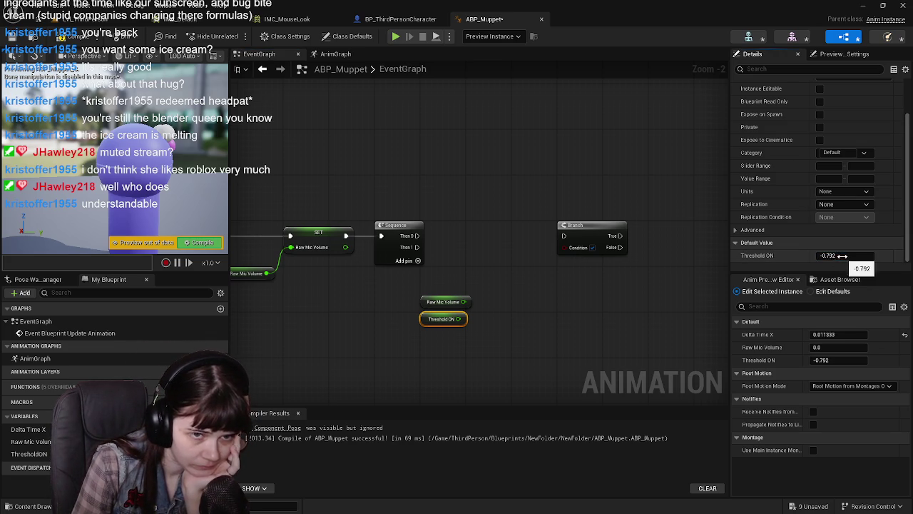
left_click(842, 255)
type("0.000")
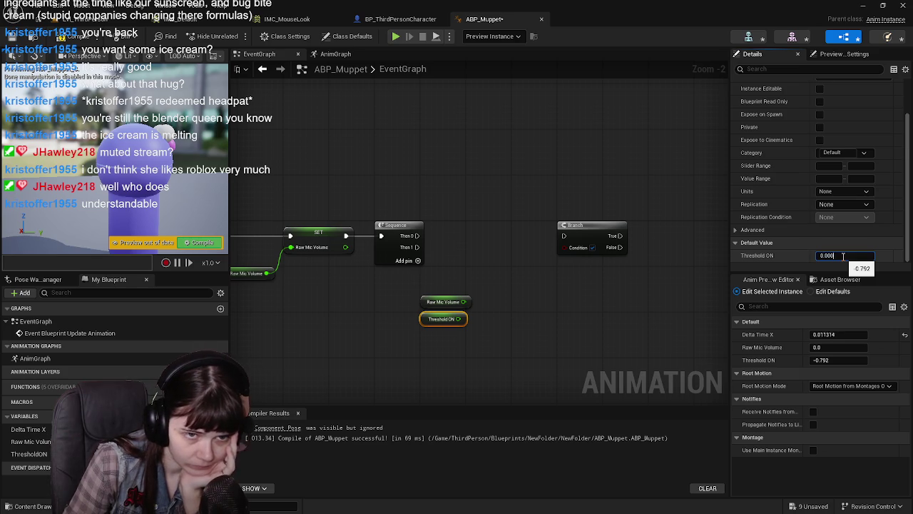
type("1")
key("Return")
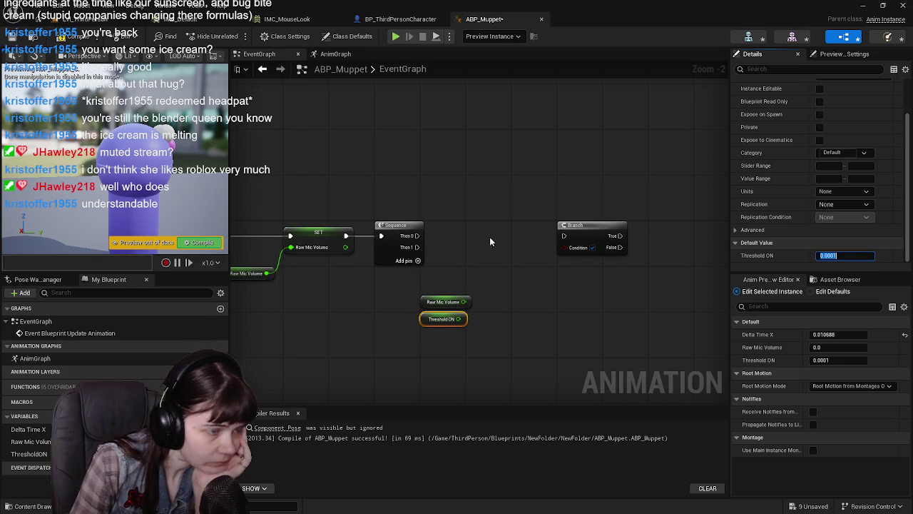
left_click(74, 37)
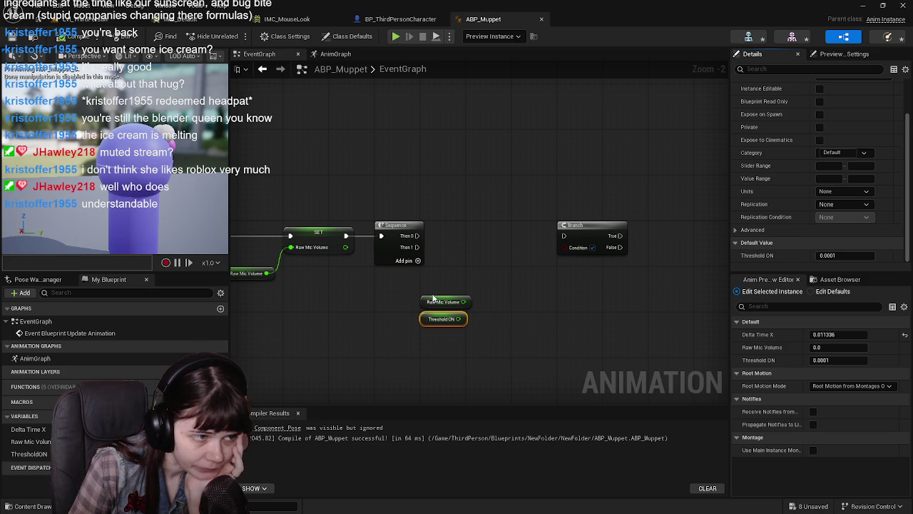
left_click_drag(465, 301, 498, 307)
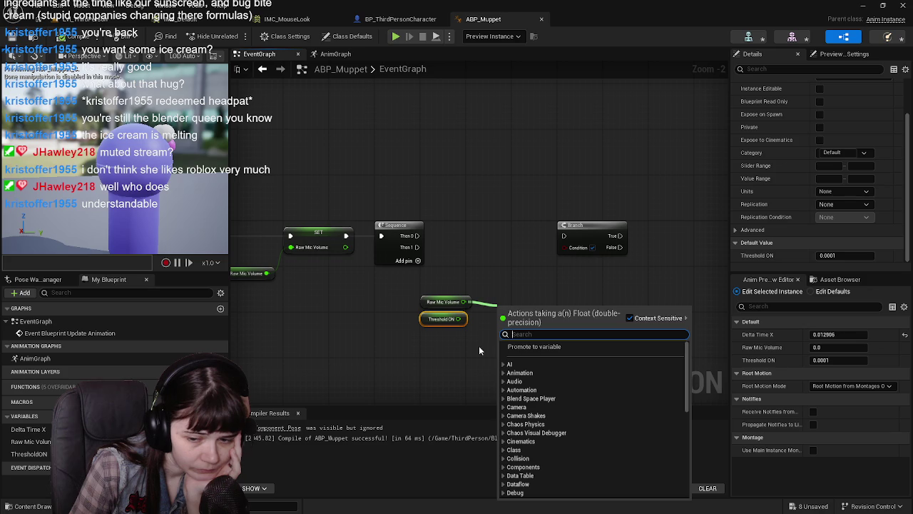
Duplicate ThresholdON into a new float variable named ThresholdOFF and compile.
left_click(456, 355)
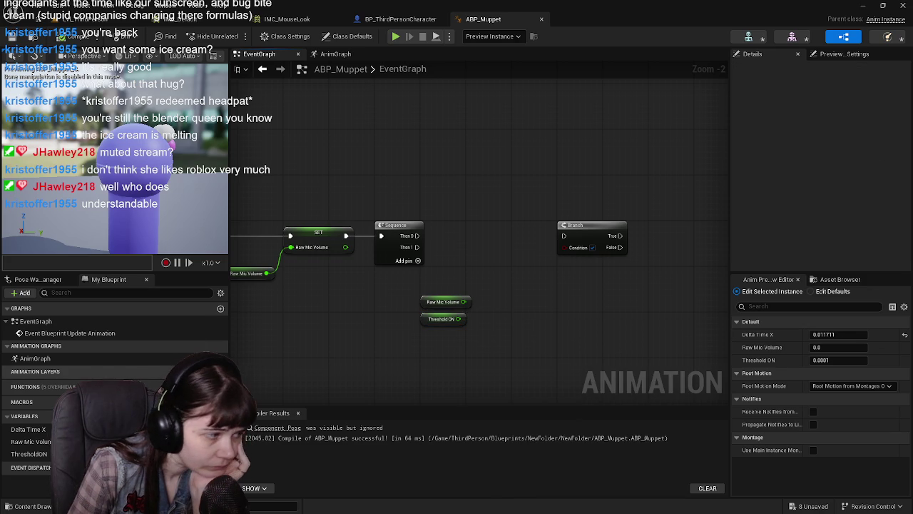
left_click(29, 454)
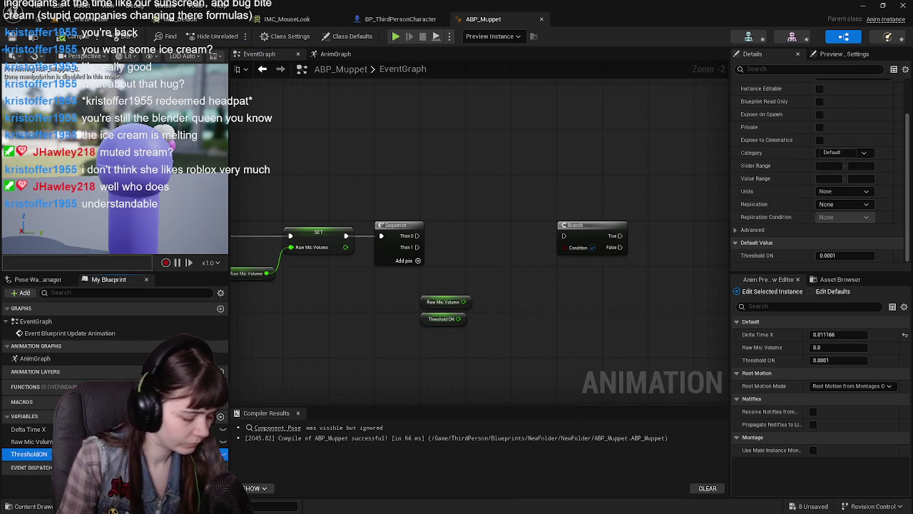
key("ctrl+d")
type("Threshold")
left_click(52, 466)
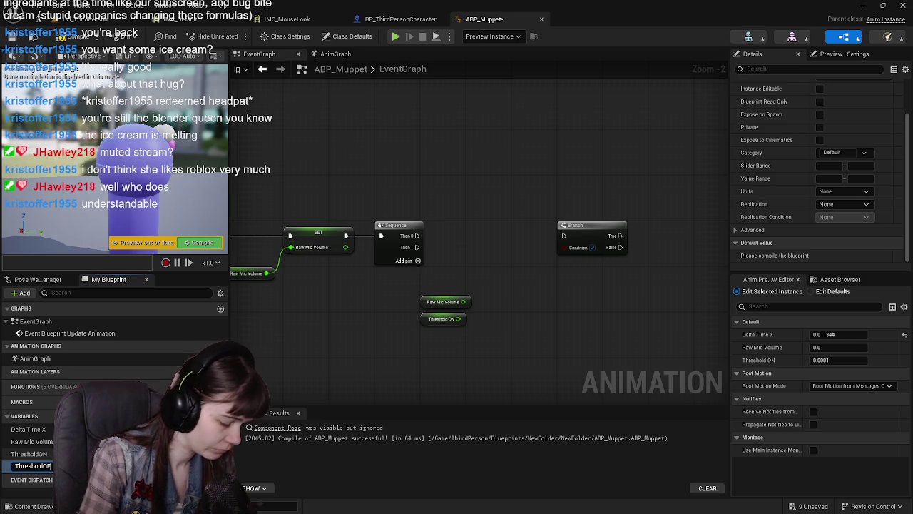
type("OFF")
key("Return")
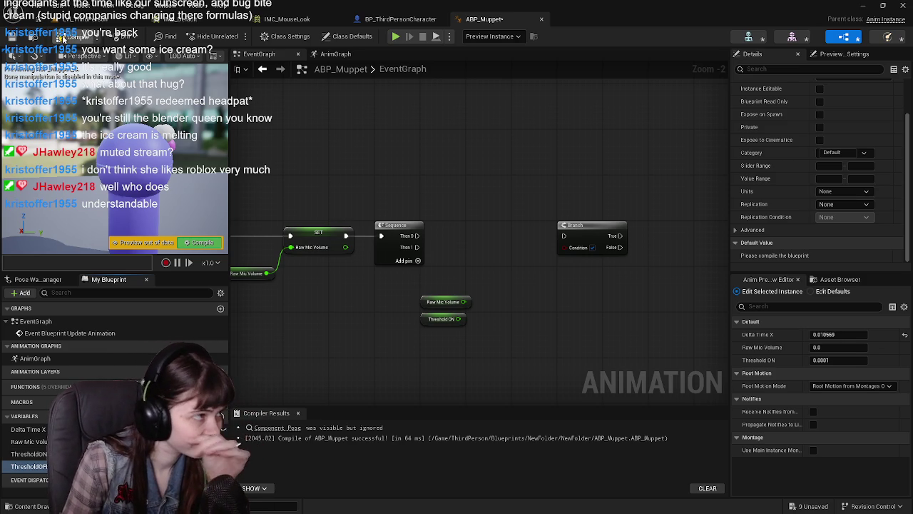
left_click(63, 37)
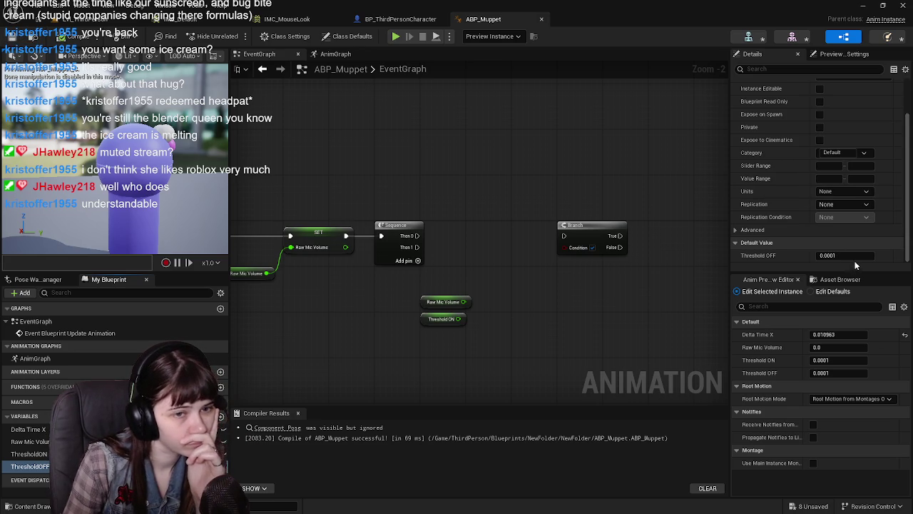
Give ThresholdOFF a default value of 0.01 and recompile.
left_click(850, 254)
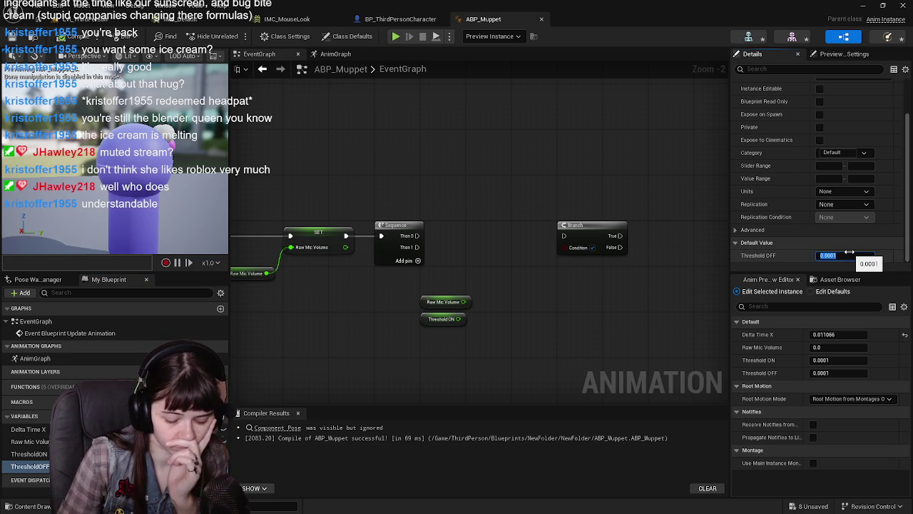
type("0.01")
key("Return")
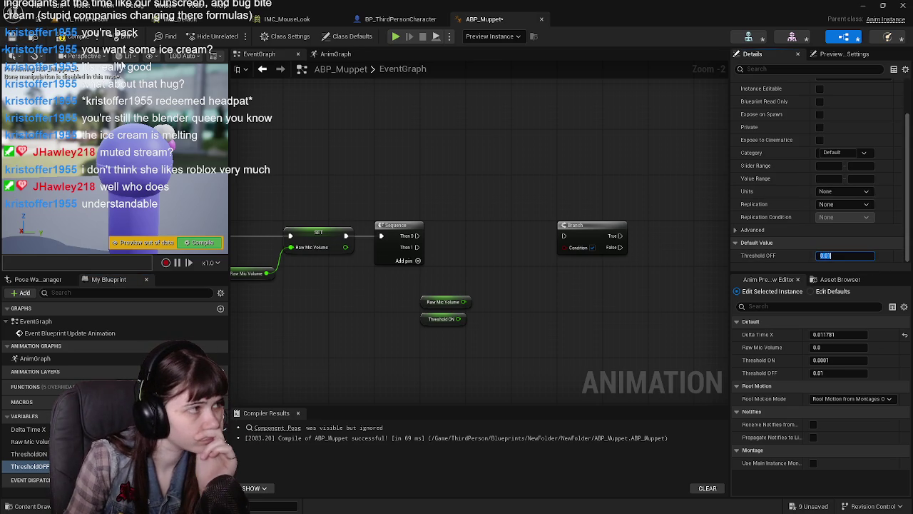
left_click(63, 38)
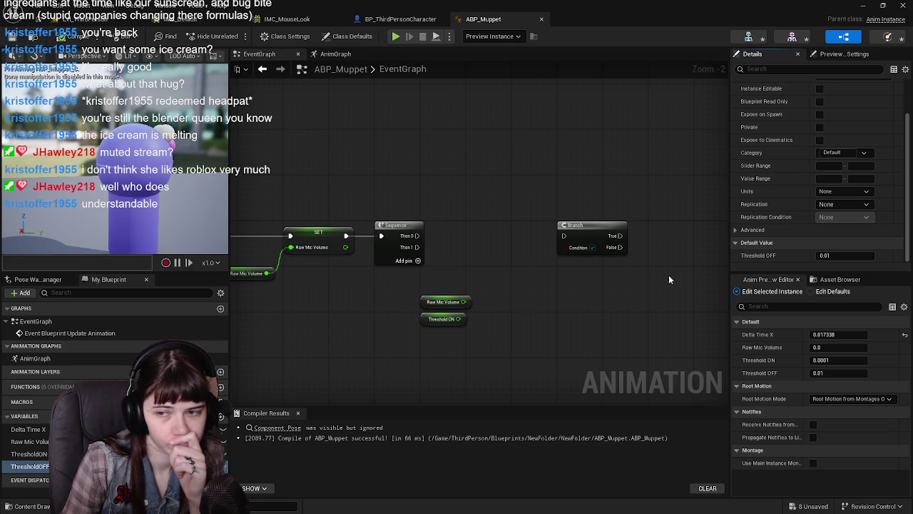
Add a Raw Mic Volume > ThresholdON node feeding the Branch Condition, run from Sequence Then 0.
left_click_drag(463, 302, 520, 312)
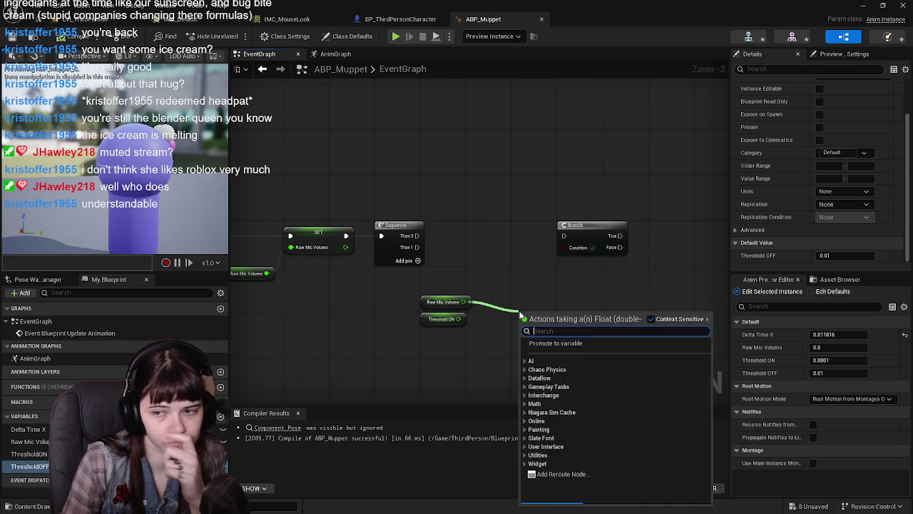
type(">")
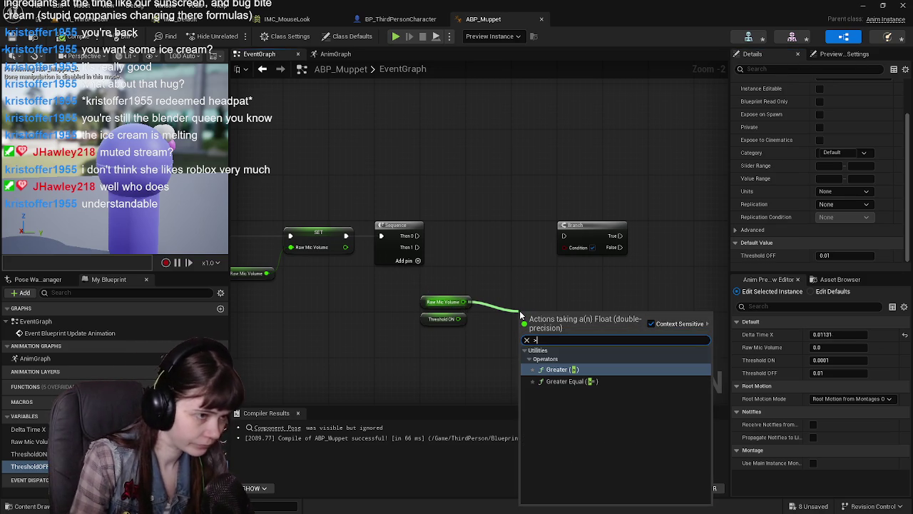
key("Return")
mouse_move(534, 310)
left_mouse_down()
mouse_move(513, 292)
mouse_move(551, 272)
mouse_move(563, 246)
left_mouse_up()
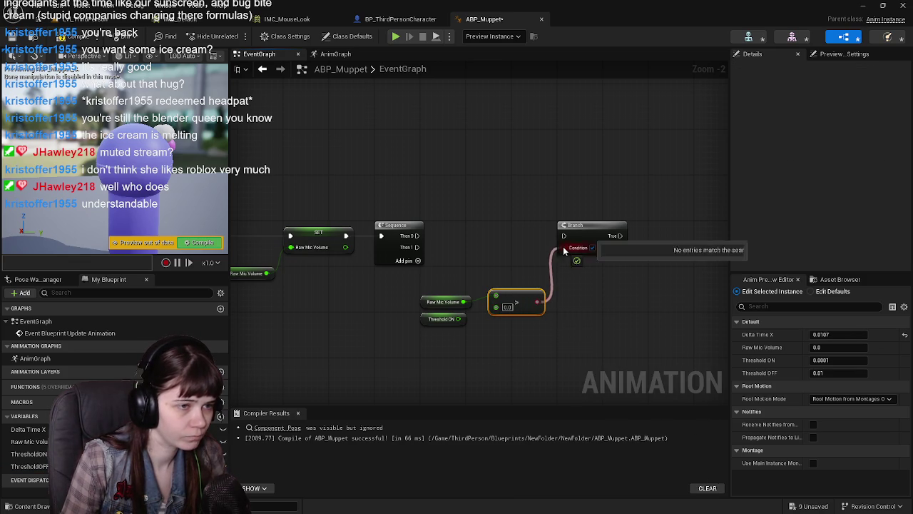
mouse_move(459, 319)
left_mouse_down()
mouse_move(532, 318)
mouse_move(501, 308)
left_mouse_up()
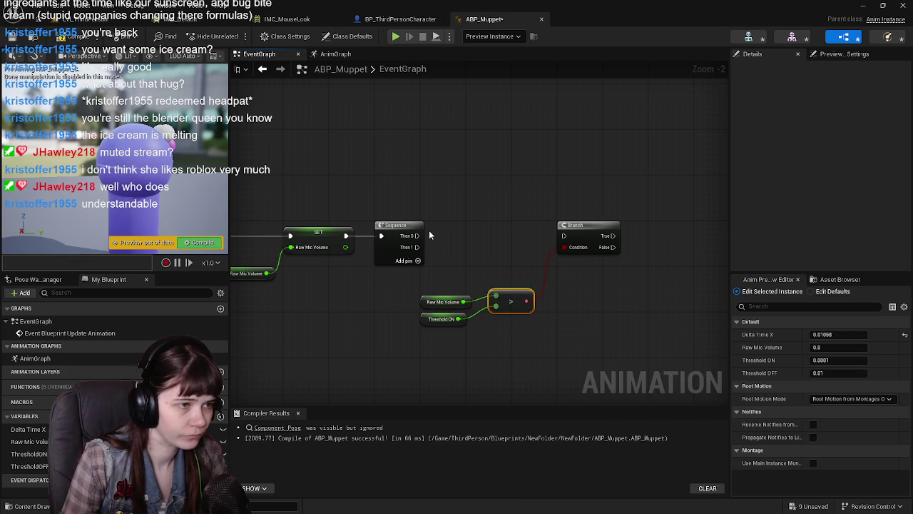
left_click_drag(417, 235, 564, 236)
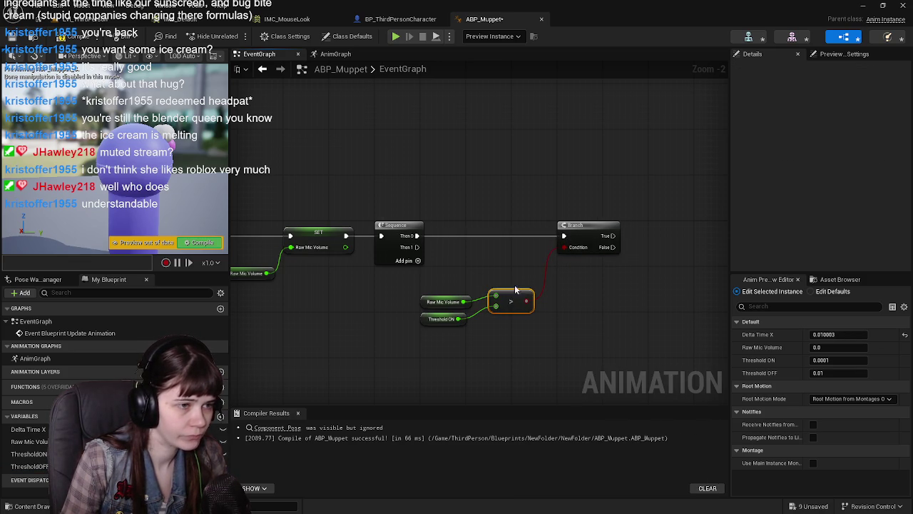
Arrange the greater-than node and its two getters neatly above the Branch.
left_click_drag(515, 289, 538, 175)
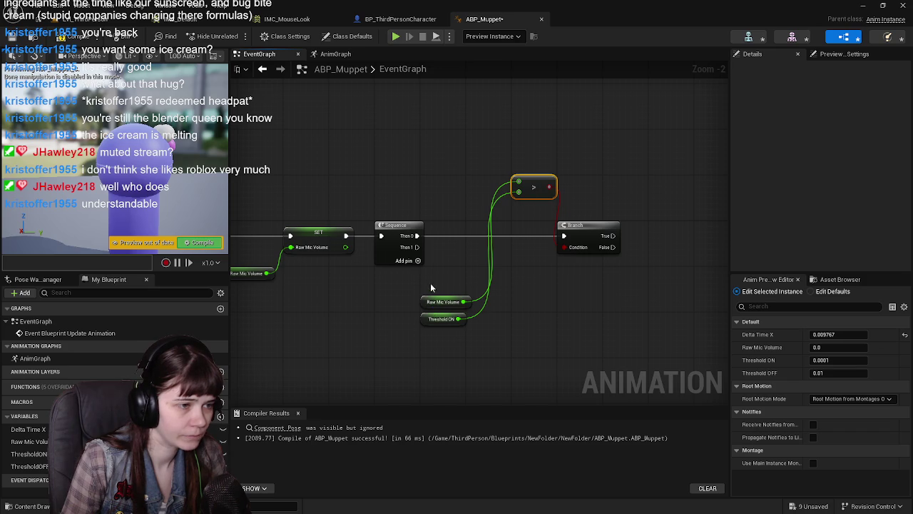
left_click_drag(419, 294, 448, 341)
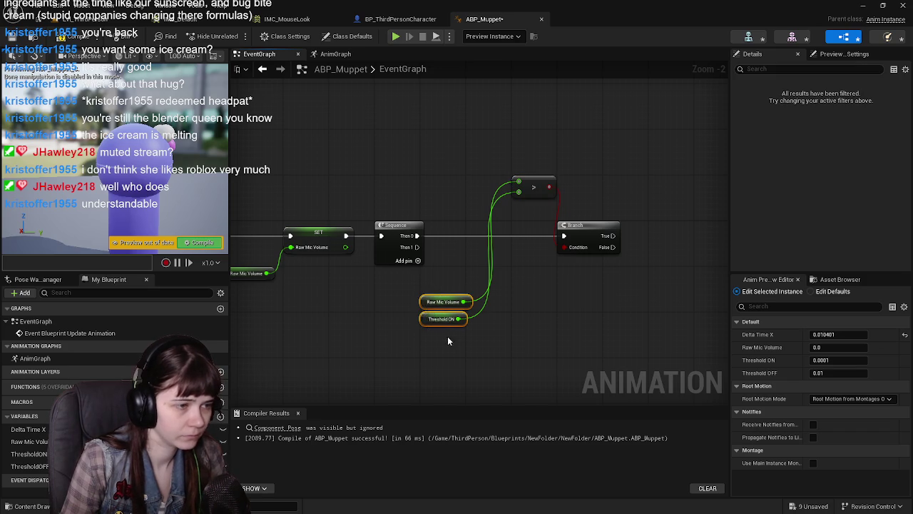
left_click_drag(423, 304, 468, 184)
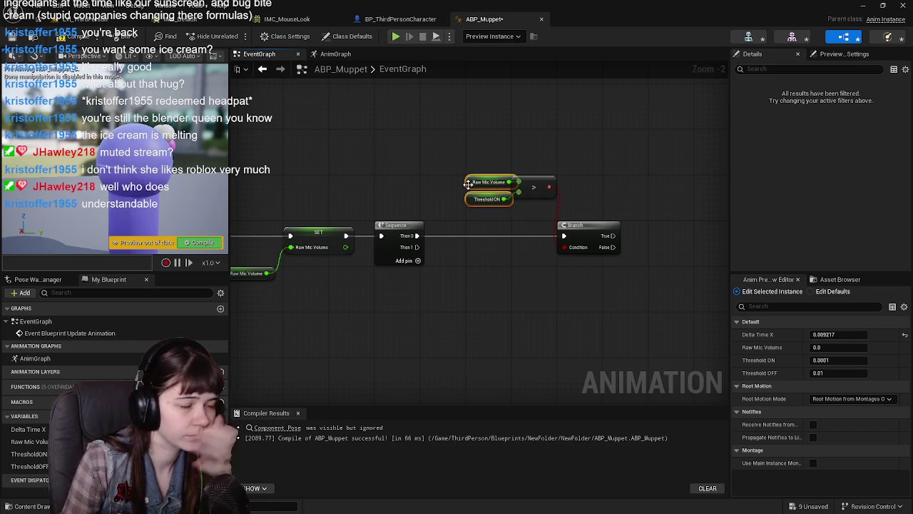
left_click_drag(652, 239, 583, 253)
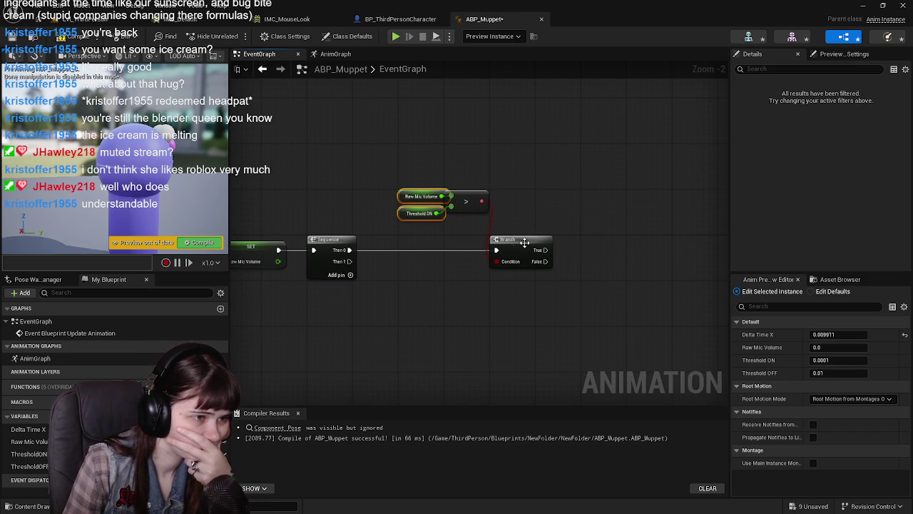
mouse_move(524, 242)
left_mouse_down()
mouse_move(481, 239)
mouse_move(574, 246)
left_mouse_up()
left_click_drag(435, 179, 499, 228)
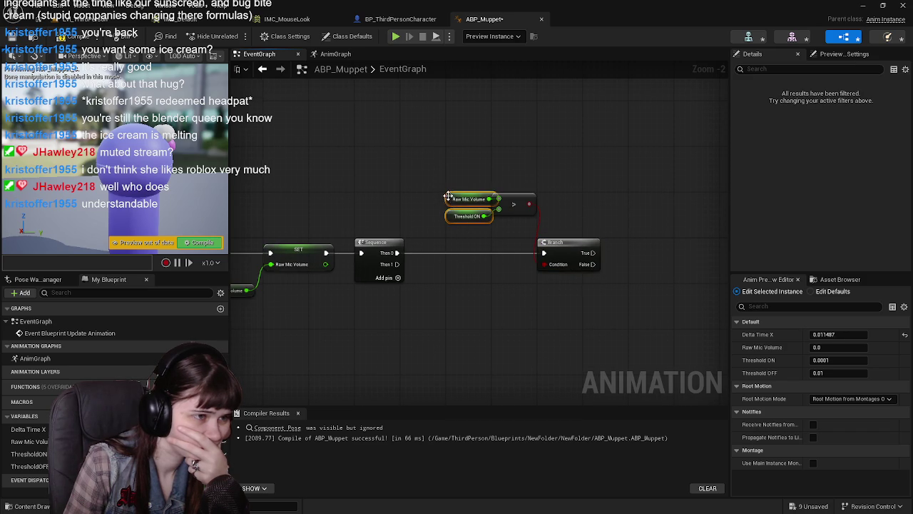
left_click_drag(447, 196, 402, 186)
mouse_move(414, 158)
left_mouse_down()
mouse_move(568, 221)
mouse_move(534, 224)
mouse_move(571, 248)
mouse_move(619, 244)
left_mouse_up()
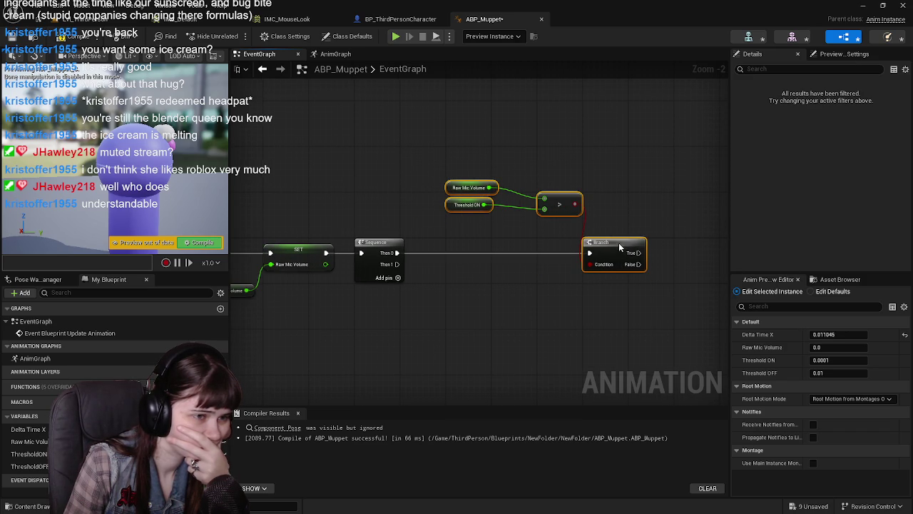
left_click(555, 294)
left_click_drag(555, 294, 361, 284)
left_click_drag(396, 326, 519, 328)
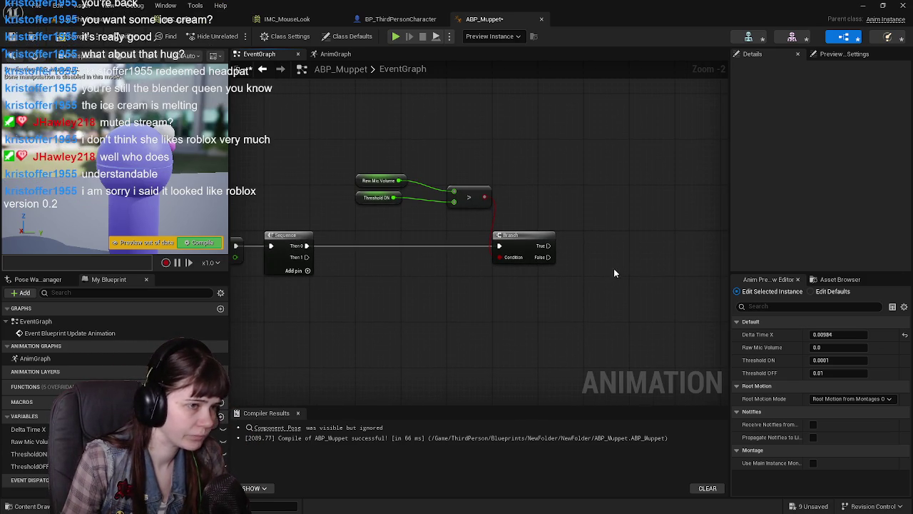
Place a second Branch to the right and restack the greater-than group above the first Branch.
left_click(609, 237)
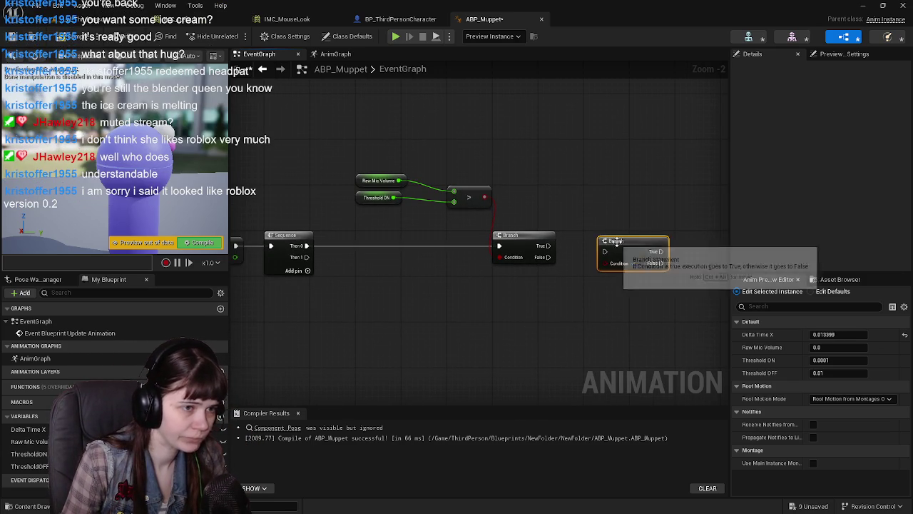
left_click_drag(617, 241, 602, 235)
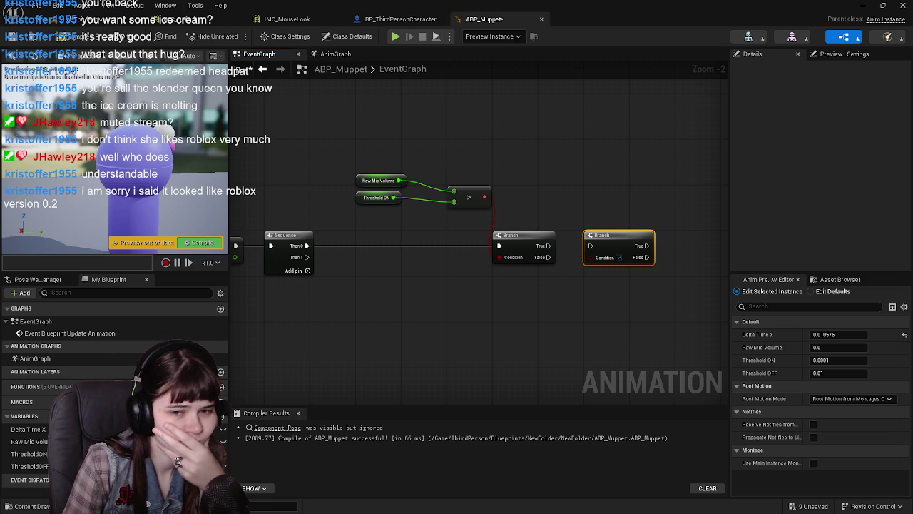
left_click_drag(530, 241, 438, 241)
left_click_drag(463, 188, 419, 217)
left_click_drag(353, 142, 408, 206)
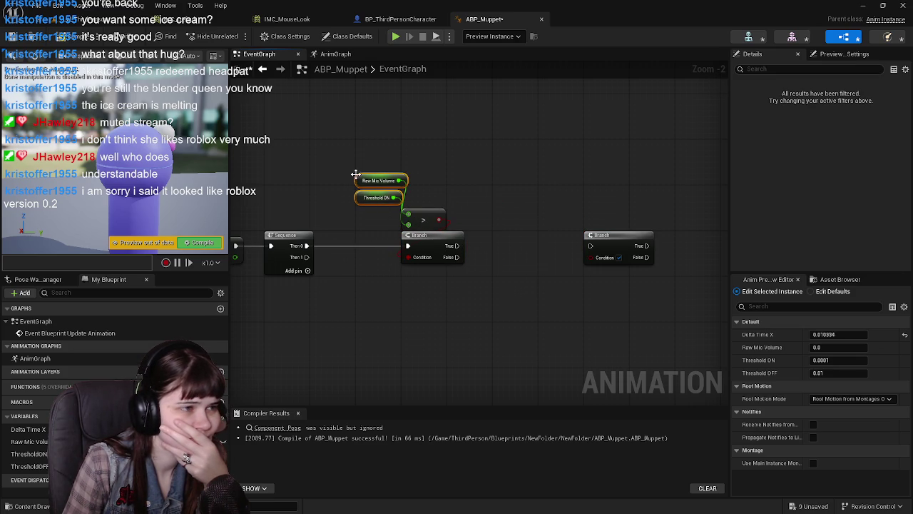
mouse_move(357, 180)
left_mouse_down()
mouse_move(402, 180)
mouse_move(403, 191)
left_mouse_up()
left_click(403, 192)
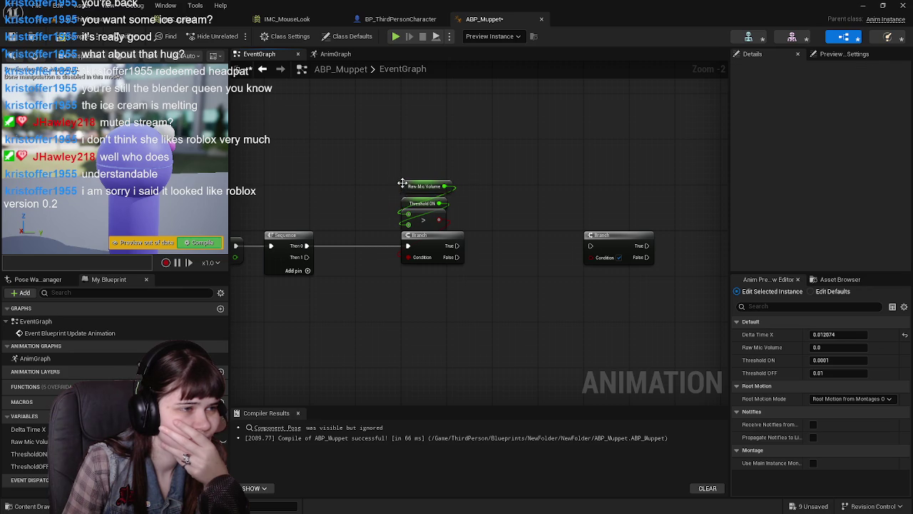
left_click(525, 172)
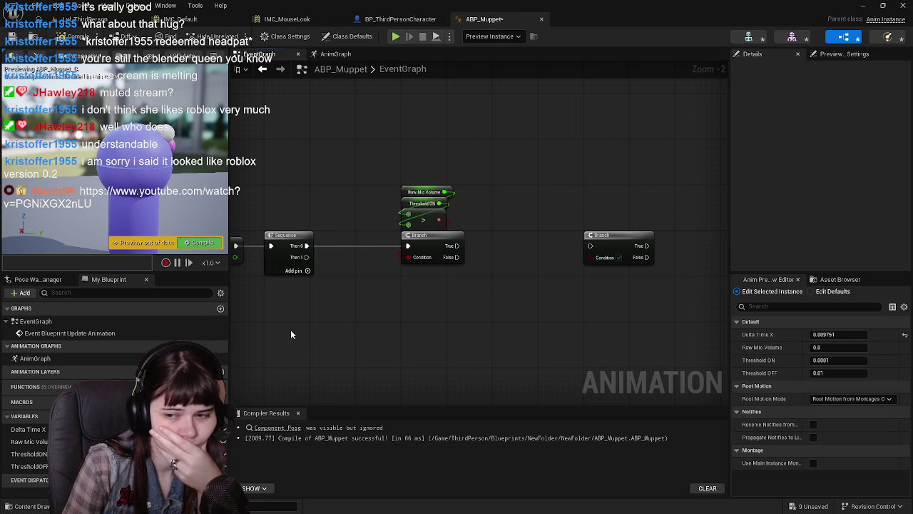
Add a Raw Mic Volume < node feeding the second Branch, chained from the first Branch's True.
left_click(43, 441)
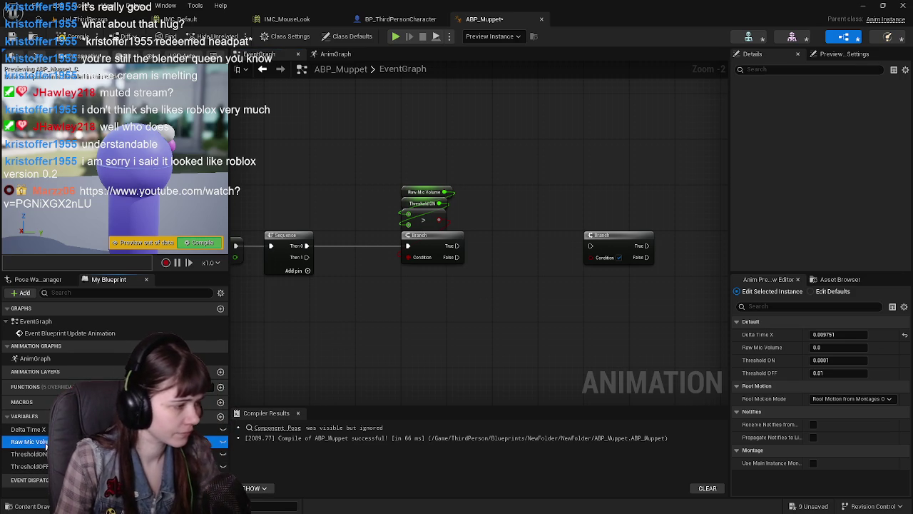
left_click_drag(45, 442, 224, 444)
mouse_move(531, 311)
left_mouse_down()
mouse_move(494, 320)
mouse_move(613, 318)
mouse_move(548, 312)
mouse_move(553, 307)
left_mouse_up()
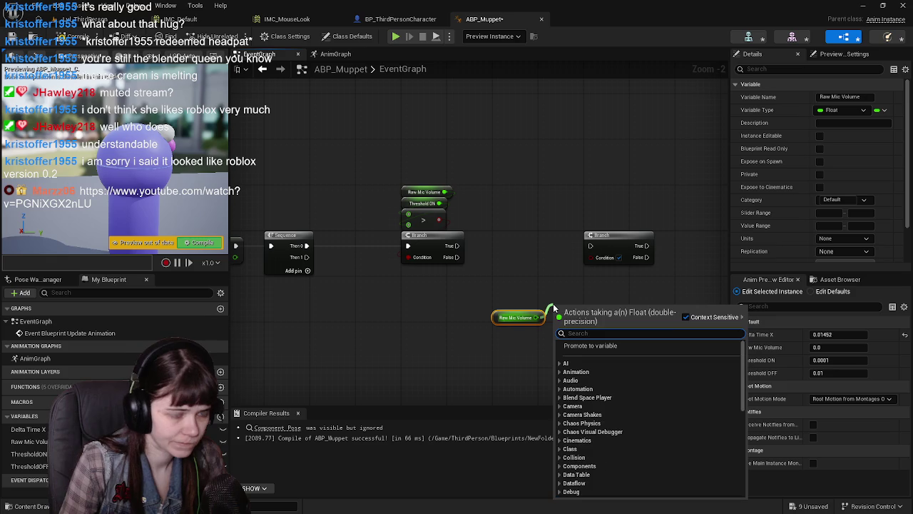
type("<")
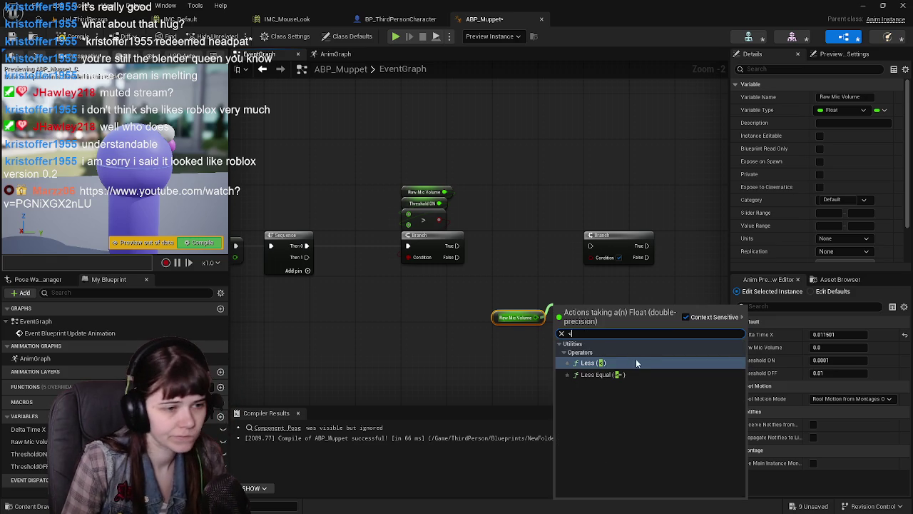
left_click(635, 360)
left_click_drag(602, 316, 592, 257)
left_click_drag(456, 246, 661, 246)
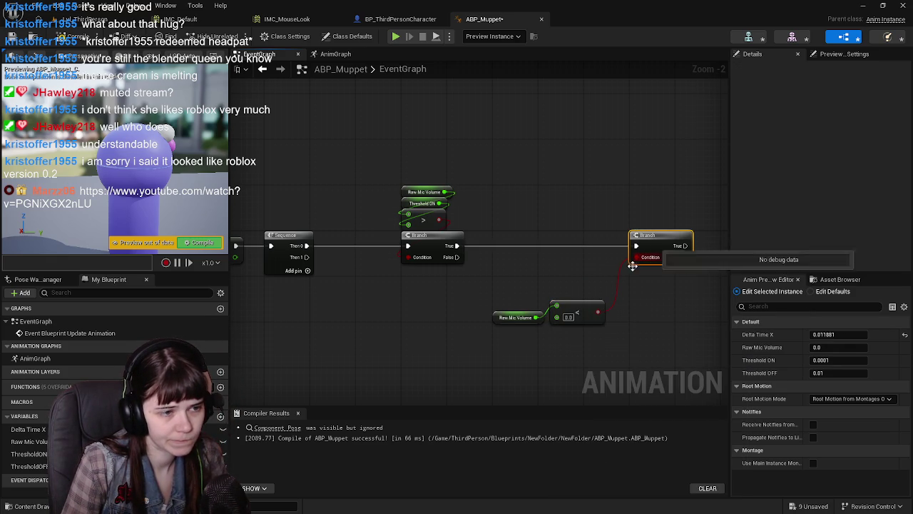
mouse_move(579, 311)
left_mouse_down()
mouse_move(596, 240)
mouse_move(440, 281)
mouse_move(532, 237)
mouse_move(529, 249)
left_mouse_up()
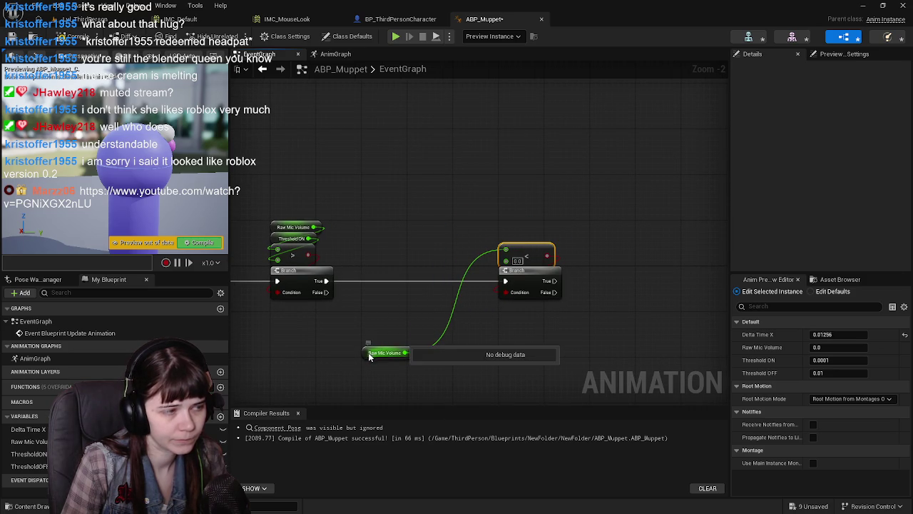
mouse_move(363, 359)
left_mouse_down()
mouse_move(450, 237)
mouse_move(501, 234)
left_mouse_up()
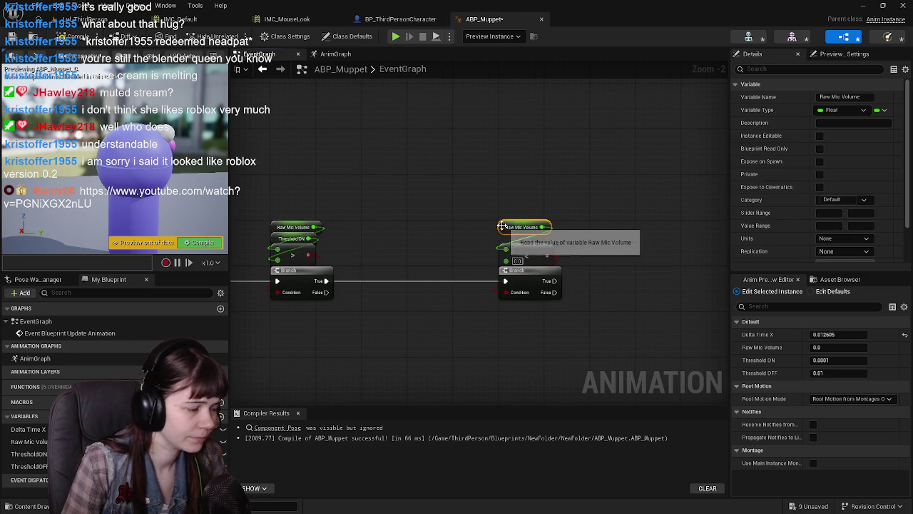
Plug a ThresholdOFF getter into the Less node's second input and align the group.
left_click(29, 466)
mouse_move(35, 467)
left_mouse_down()
mouse_move(367, 341)
mouse_move(423, 250)
mouse_move(505, 259)
left_mouse_up()
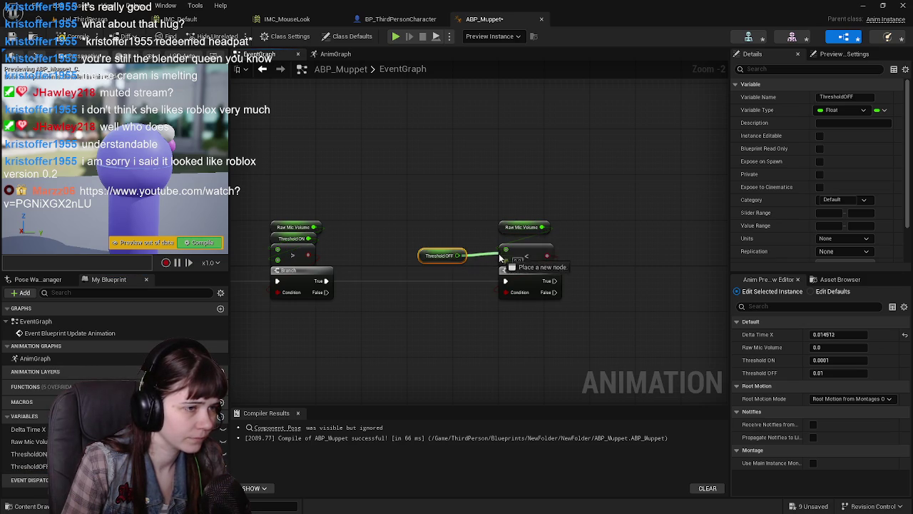
left_click_drag(425, 258, 502, 247)
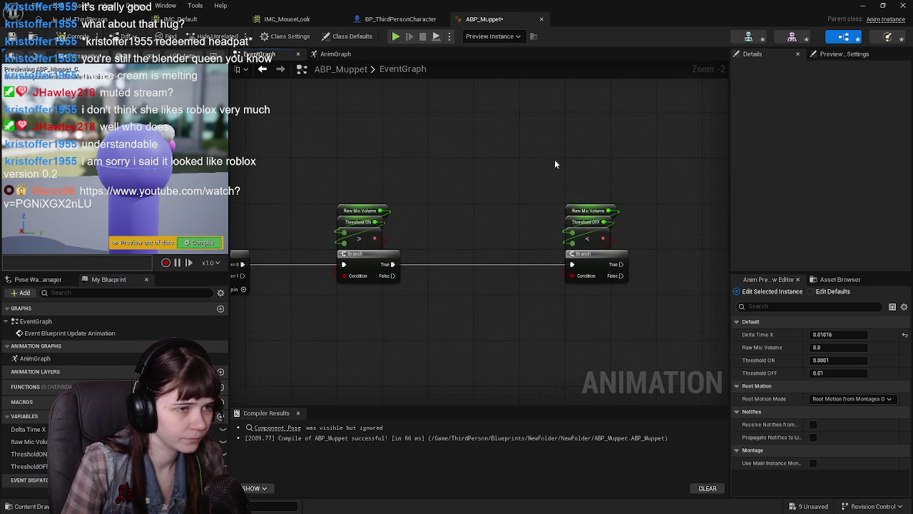
mouse_move(554, 159)
left_mouse_down()
mouse_move(605, 284)
mouse_move(563, 258)
mouse_move(499, 264)
mouse_move(545, 266)
left_mouse_up()
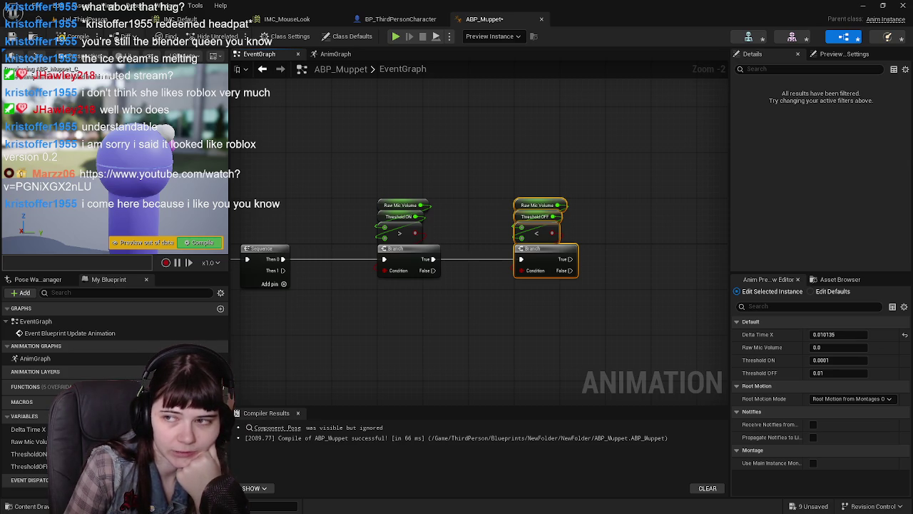
Clear the selection and pan the EventGraph left to open space beside the threshold branches.
mouse_move(912, 128)
left_mouse_down()
mouse_move(788, 125)
mouse_move(714, 111)
mouse_move(912, 125)
left_mouse_up()
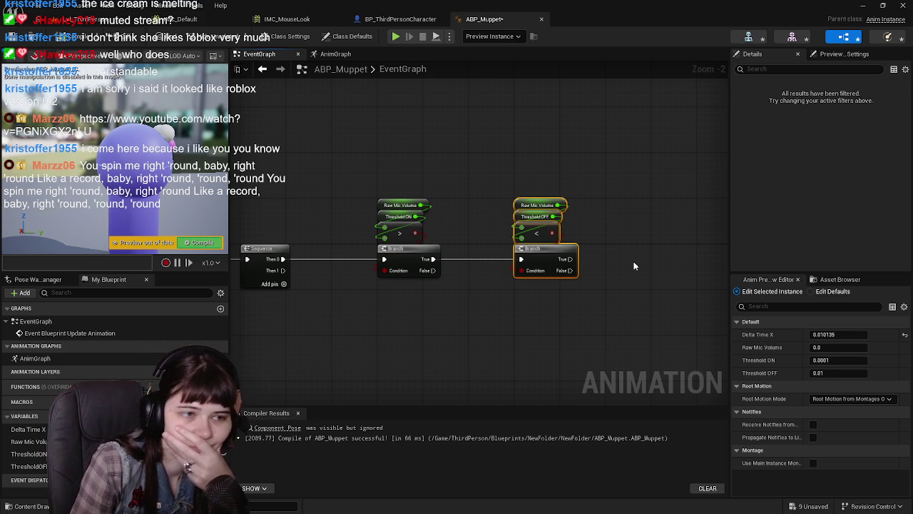
left_click(532, 288)
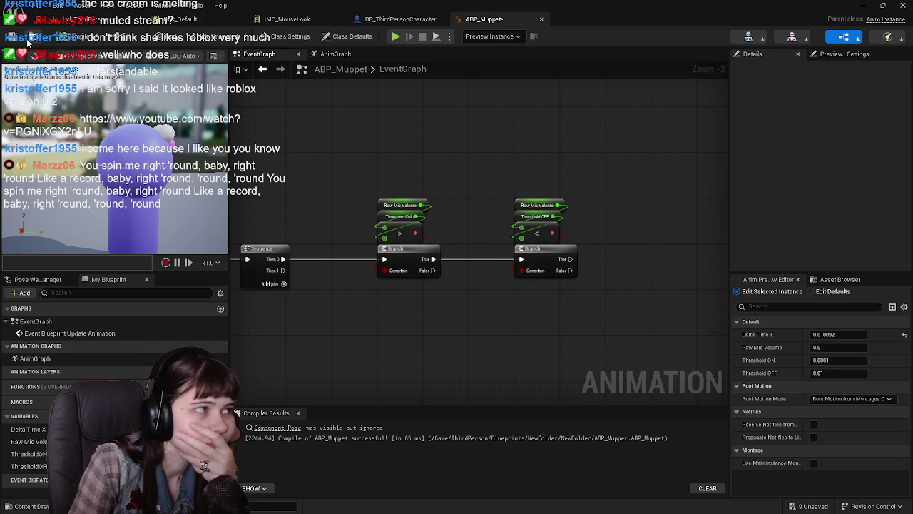
left_click_drag(520, 340, 495, 340)
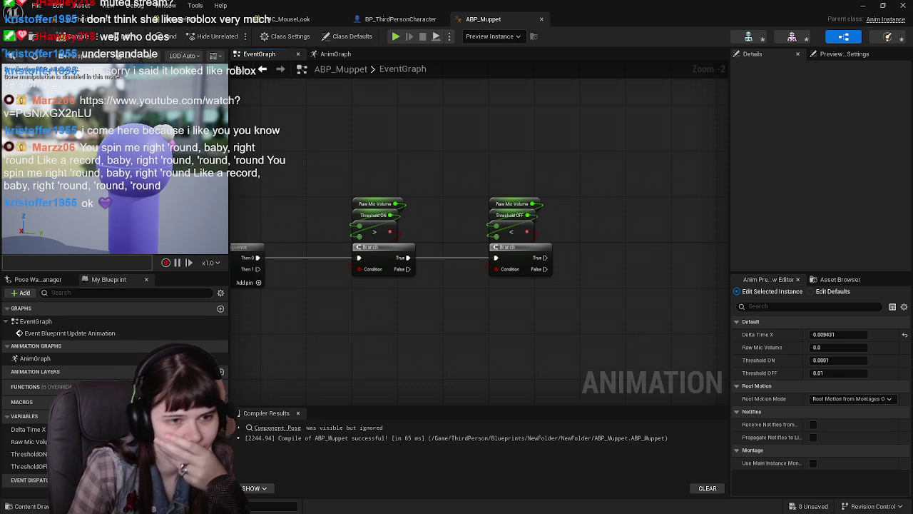
left_click_drag(650, 304, 625, 306)
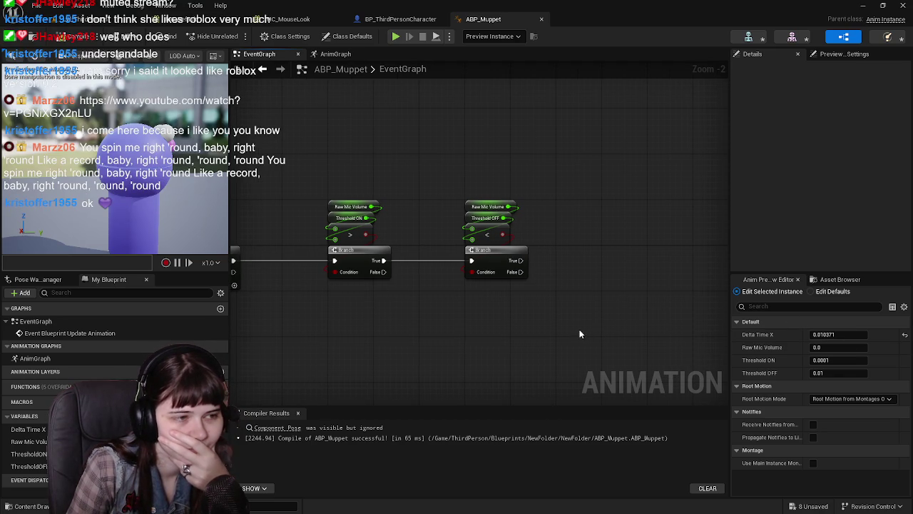
left_click_drag(540, 320, 499, 320)
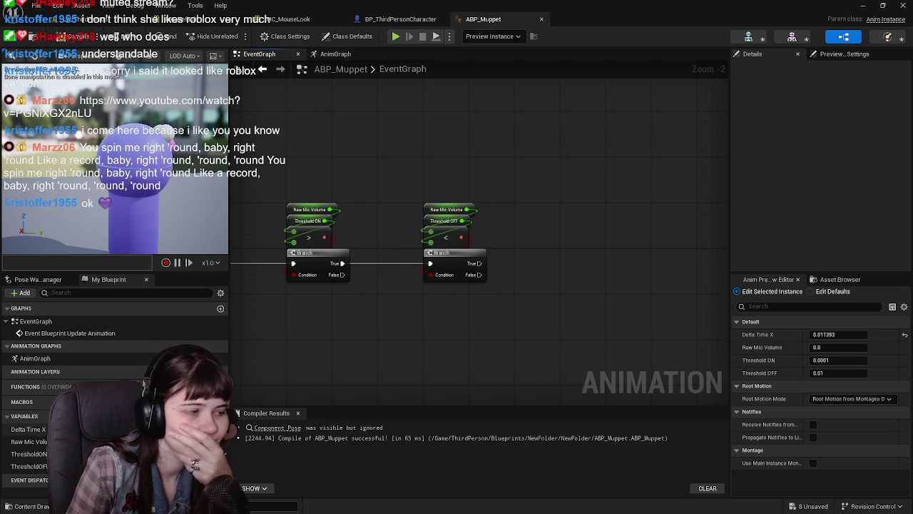
Create a SpeakingTimer float and add a SET SpeakingTimer node run from the second Branch's True.
left_click(220, 416)
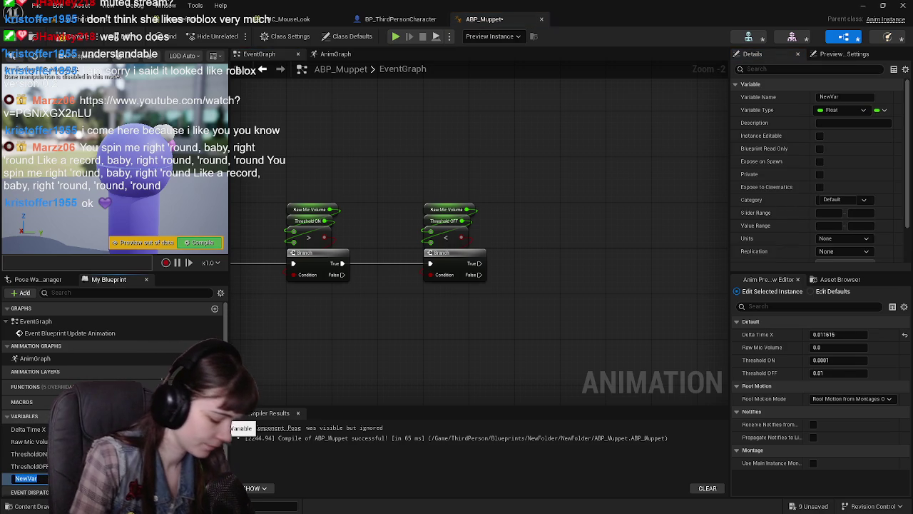
type("SpeakingTimer")
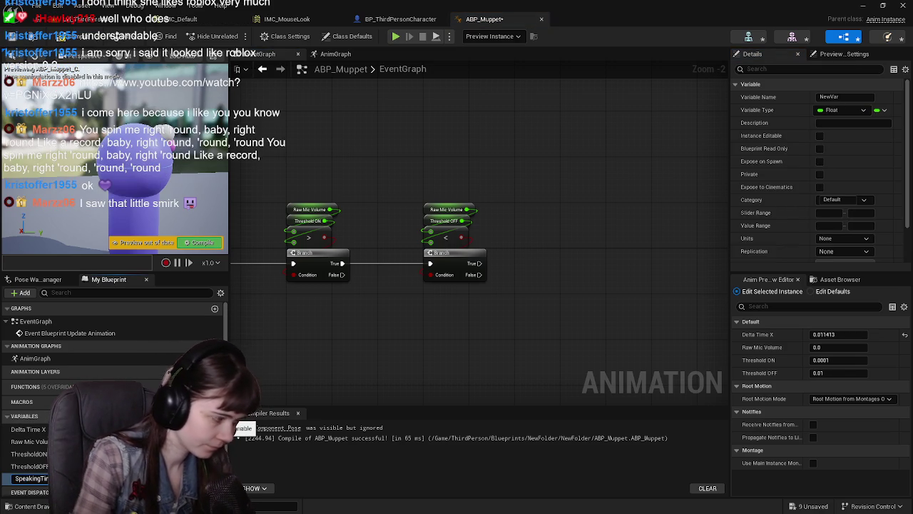
key("Return")
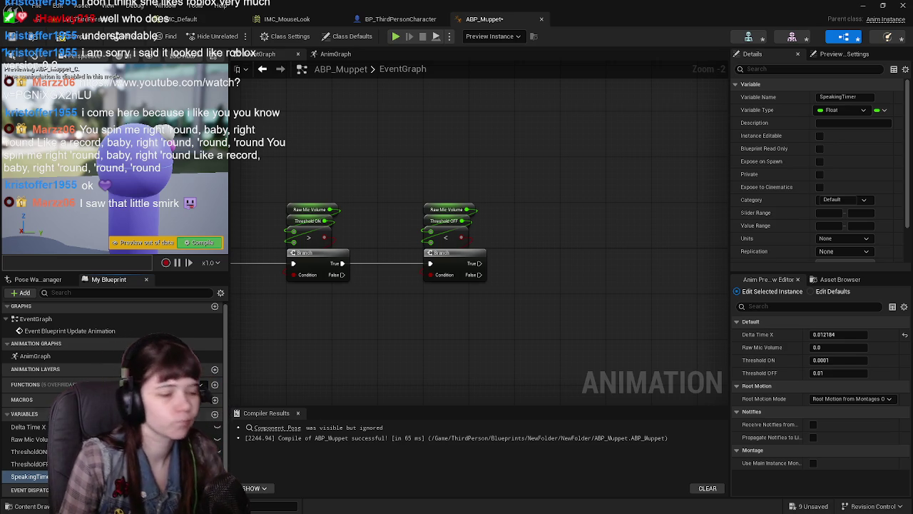
mouse_move(30, 476)
left_mouse_down()
mouse_move(576, 358)
mouse_move(601, 236)
mouse_move(597, 211)
left_mouse_up()
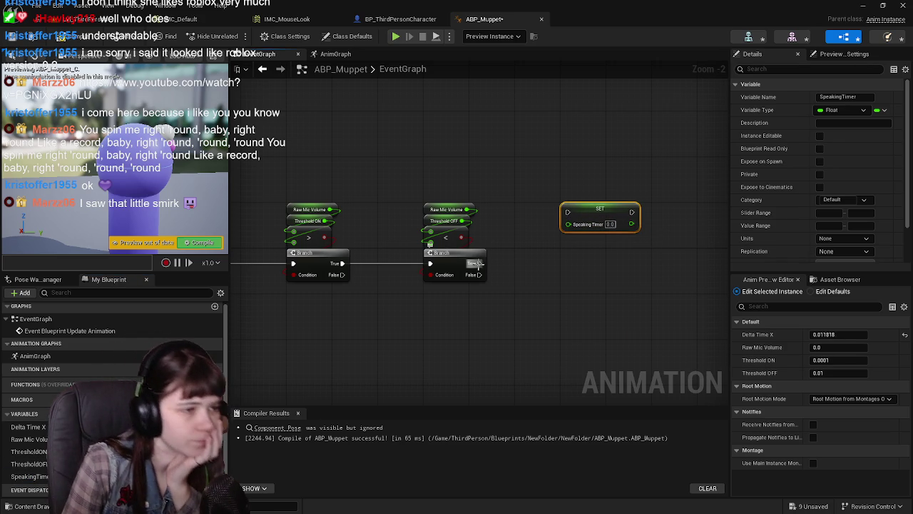
mouse_move(480, 264)
left_mouse_down()
mouse_move(542, 238)
mouse_move(569, 215)
left_mouse_up()
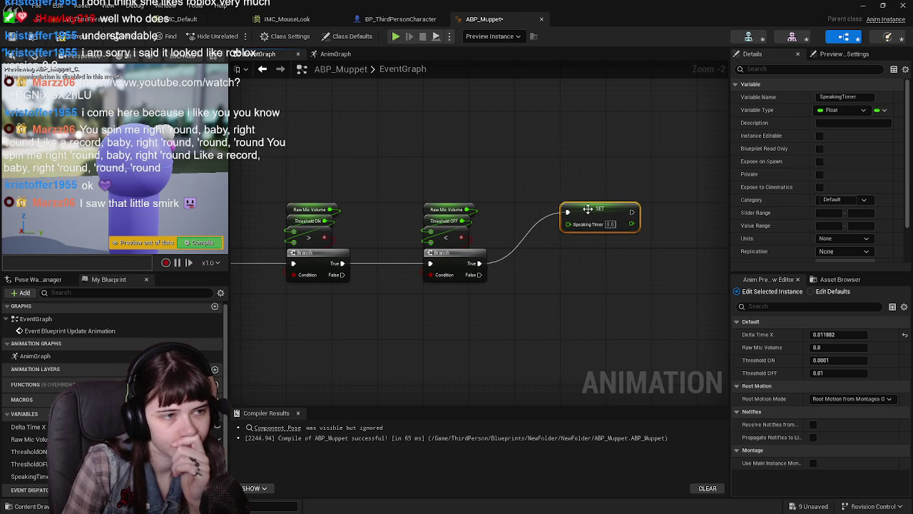
left_click_drag(588, 212, 589, 257)
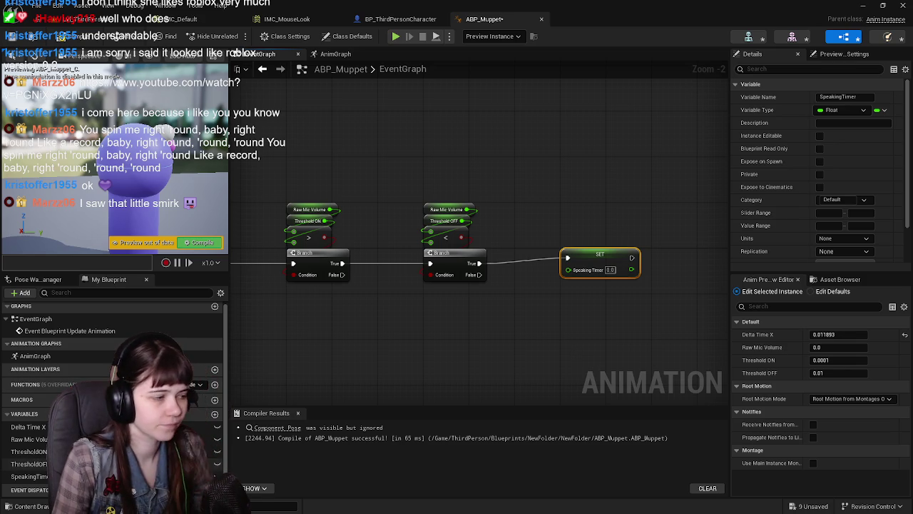
left_click(44, 477)
Add a timer math node fed by a Speaking Timer getter and arrange it beside SET Speaking Timer.
mouse_move(44, 476)
left_mouse_down()
mouse_move(520, 348)
mouse_move(424, 294)
mouse_move(491, 317)
left_mouse_up()
type("+")
key("Return")
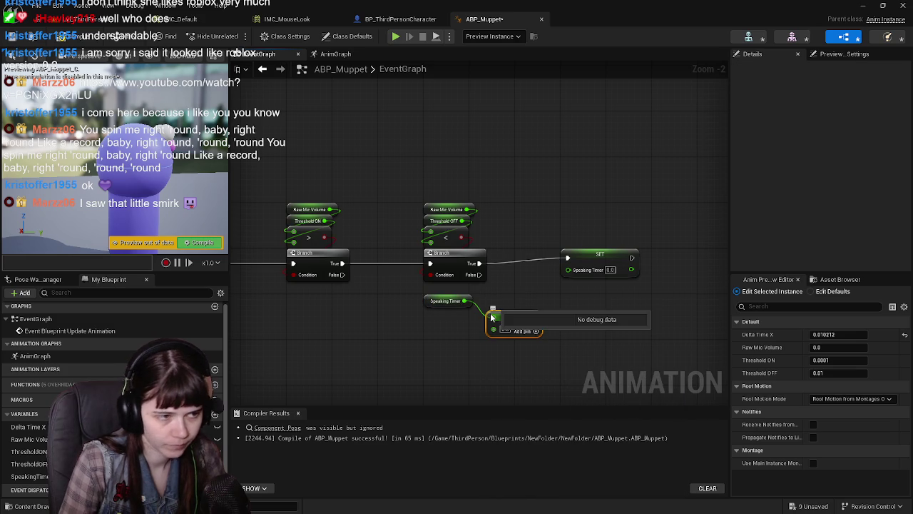
left_click_drag(603, 317, 506, 329)
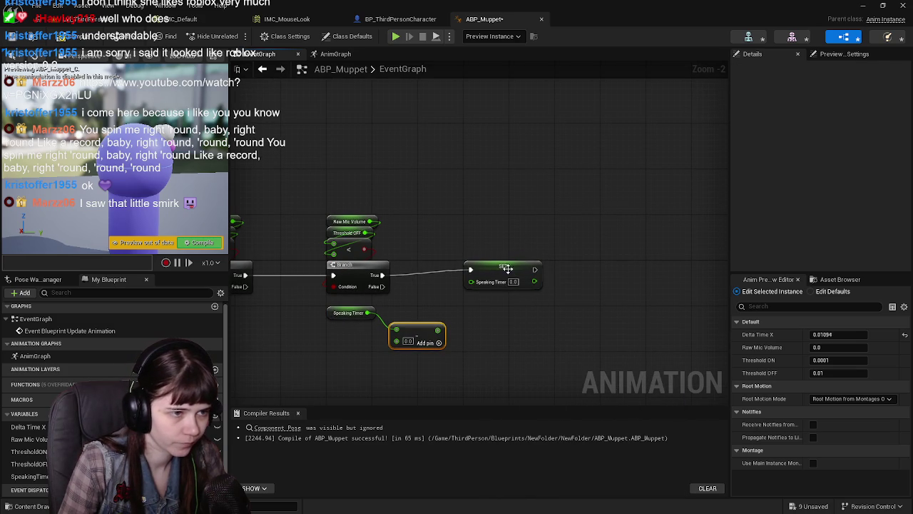
left_click_drag(497, 274, 543, 274)
left_click_drag(416, 330, 445, 313)
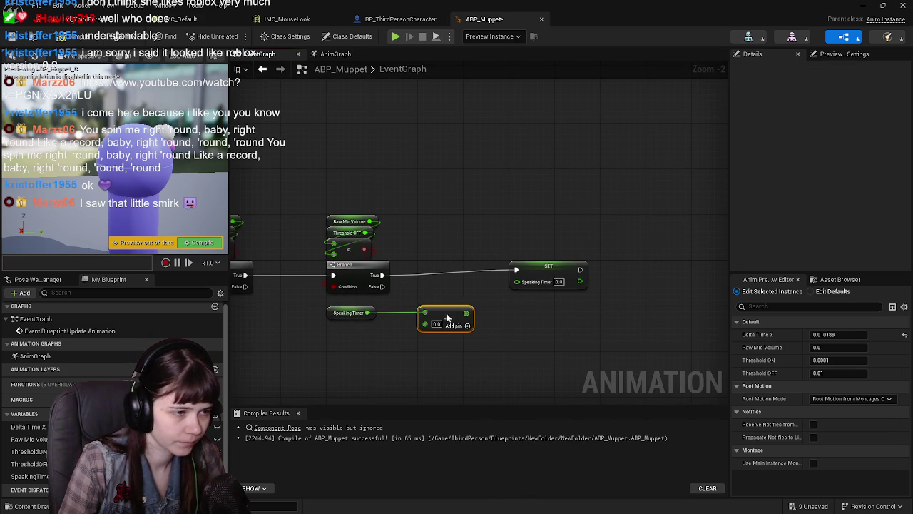
left_click_drag(562, 268, 607, 267)
left_click_drag(450, 313, 494, 315)
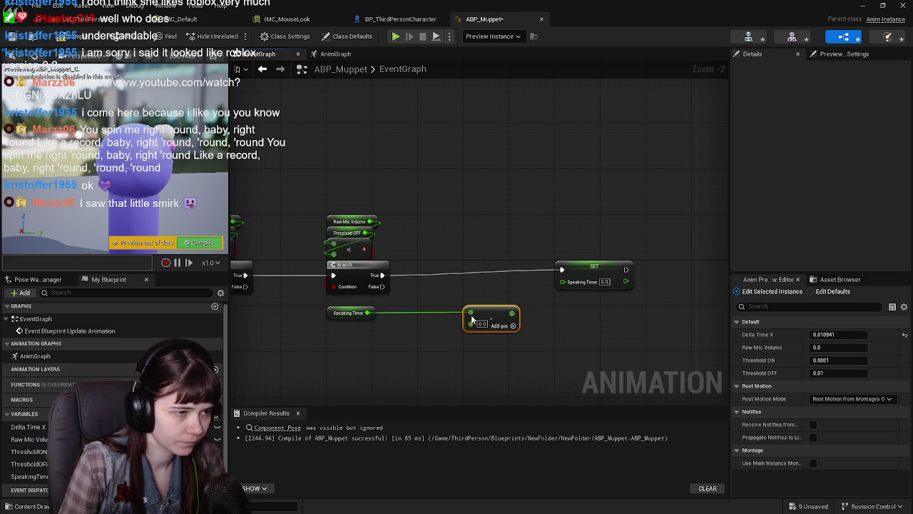
mouse_move(334, 316)
left_mouse_down()
mouse_move(464, 298)
mouse_move(476, 289)
left_mouse_up()
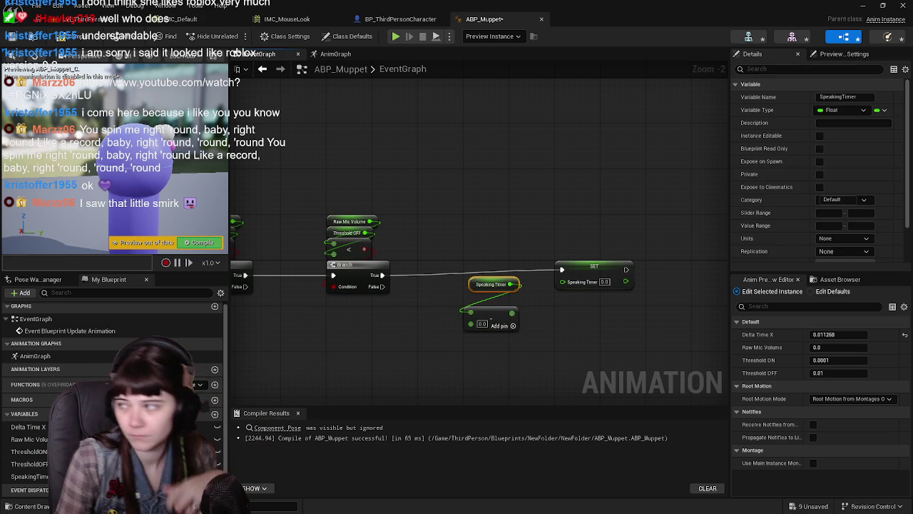
Feed Delta Time X into the timer math node, wire its result into SET Speaking Timer, and stack them above it.
mouse_move(29, 427)
left_mouse_down()
mouse_move(421, 356)
mouse_move(387, 316)
mouse_move(473, 330)
mouse_move(470, 322)
left_mouse_up()
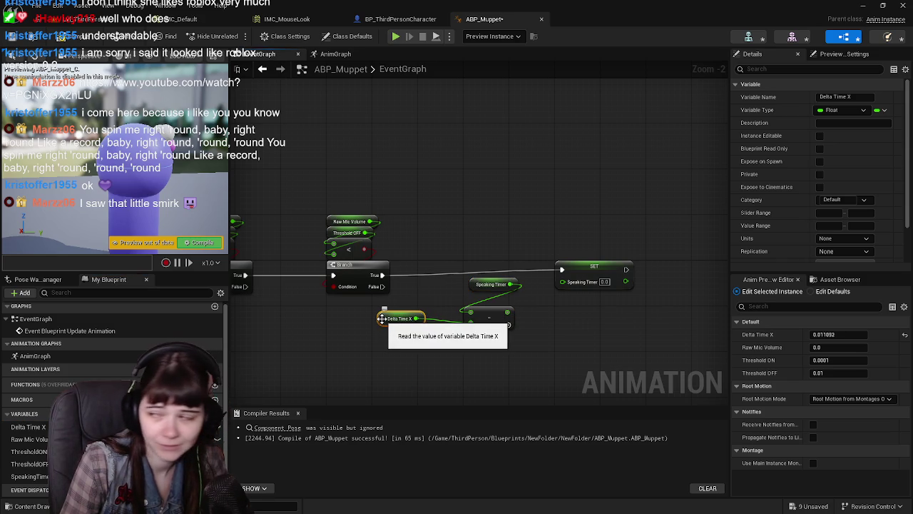
mouse_move(382, 318)
left_mouse_down()
mouse_move(469, 302)
mouse_move(464, 295)
left_mouse_up()
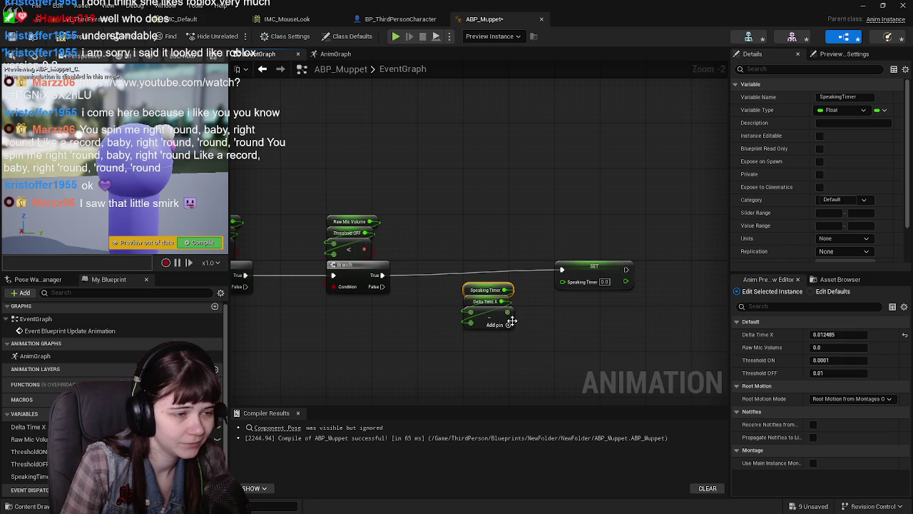
left_click_drag(511, 310, 563, 281)
mouse_move(454, 297)
left_mouse_down()
mouse_move(514, 331)
mouse_move(520, 258)
mouse_move(577, 249)
left_mouse_up()
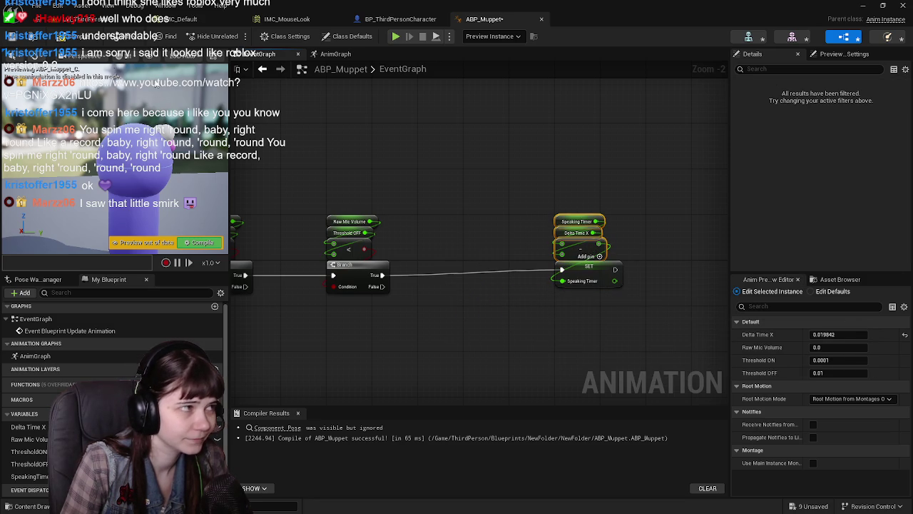
key("F7")
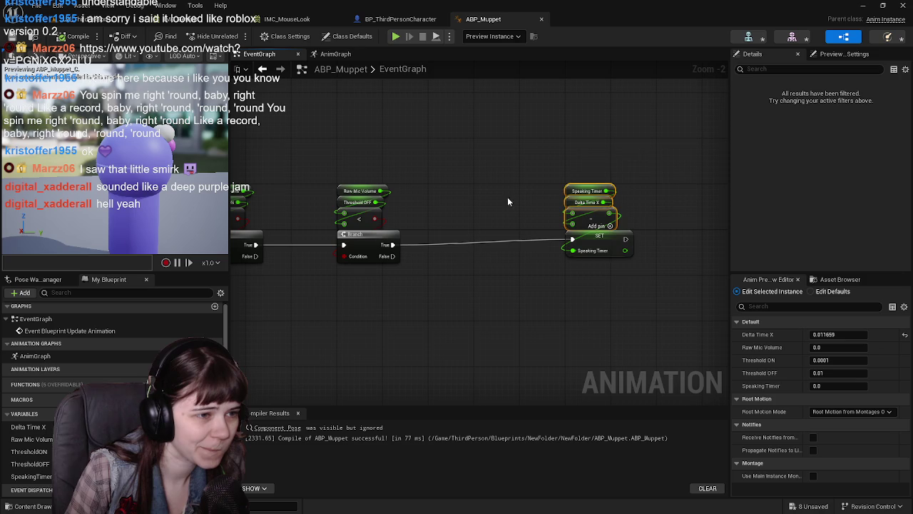
Move SET Speaking Timer together with its timer math nodes and save ABP_Muppet.
mouse_move(507, 197)
left_mouse_down()
mouse_move(603, 263)
mouse_move(606, 281)
mouse_move(571, 275)
left_mouse_up()
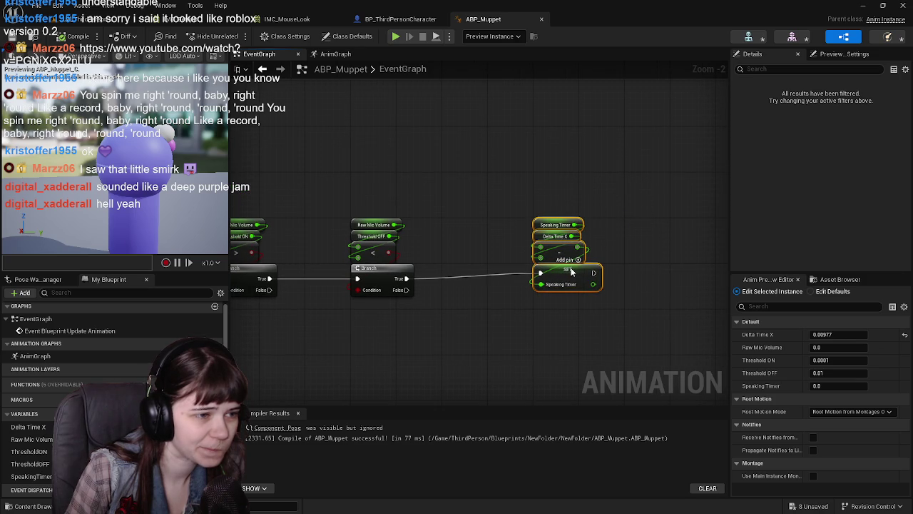
key("ctrl+s")
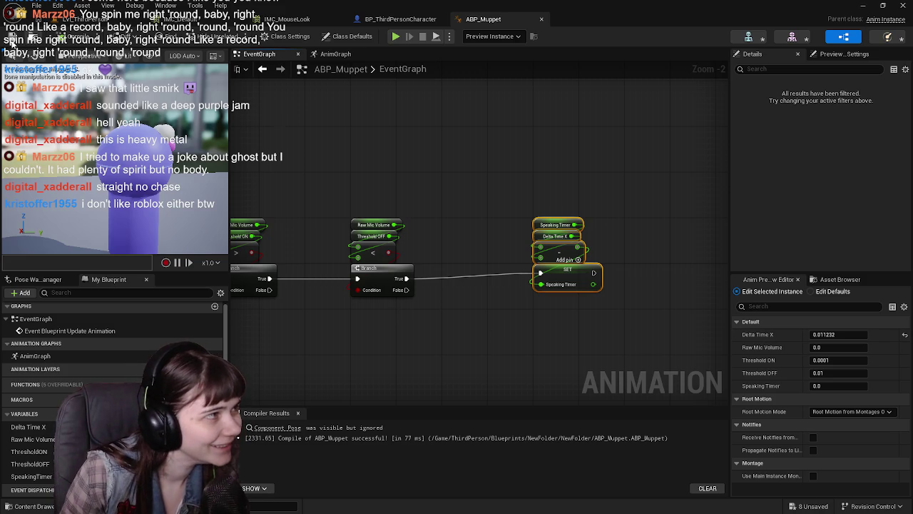
left_click_drag(510, 171, 505, 171)
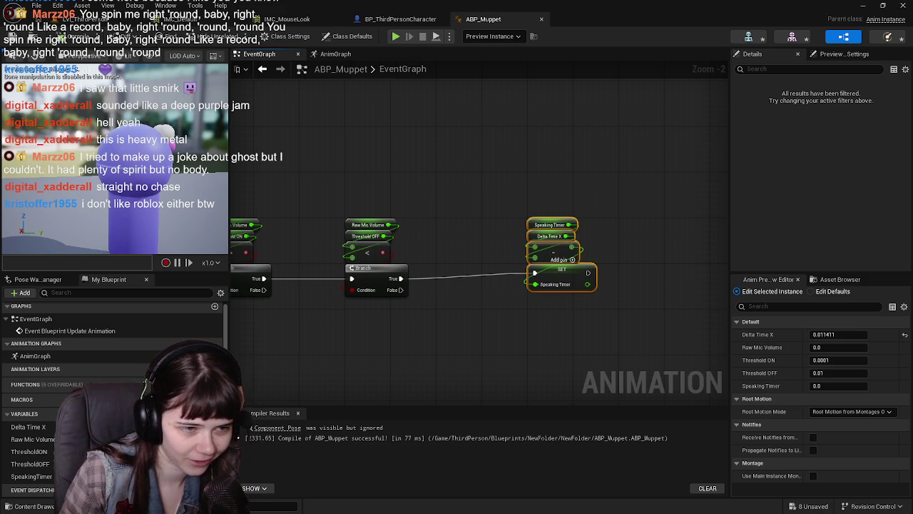
mouse_move(684, 286)
left_mouse_down()
mouse_move(635, 285)
mouse_move(693, 281)
left_mouse_up()
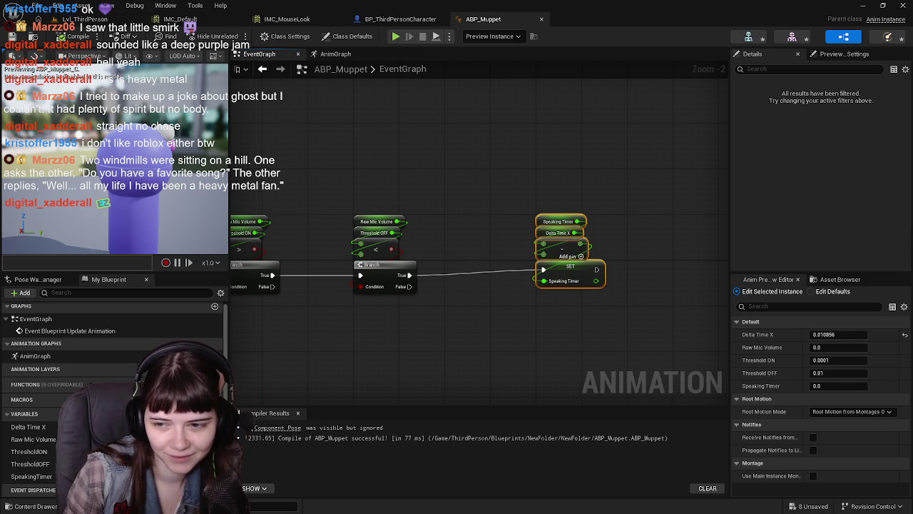
Place a third Branch right of SET Speaking Timer and drop a Speaking Timer getter below it.
left_click(551, 342)
mouse_move(585, 316)
left_mouse_down()
mouse_move(475, 321)
mouse_move(420, 309)
mouse_move(436, 315)
left_mouse_up()
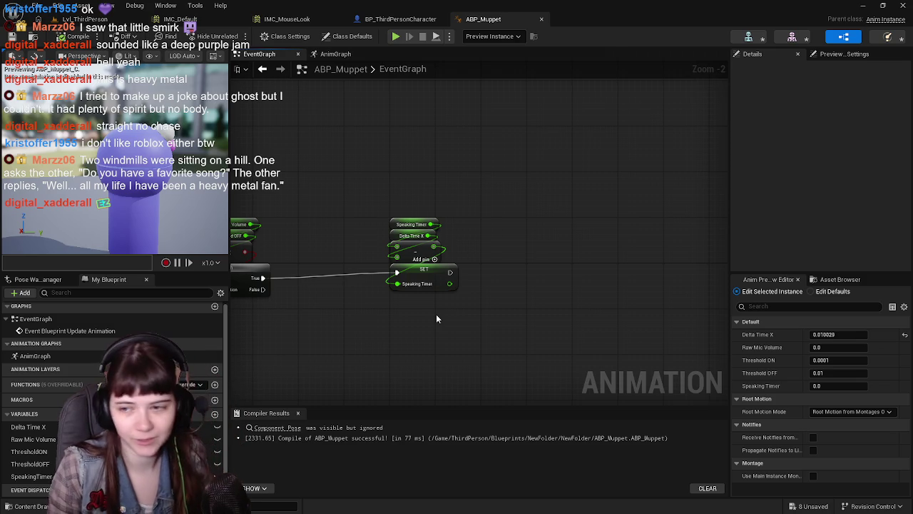
left_click(557, 282)
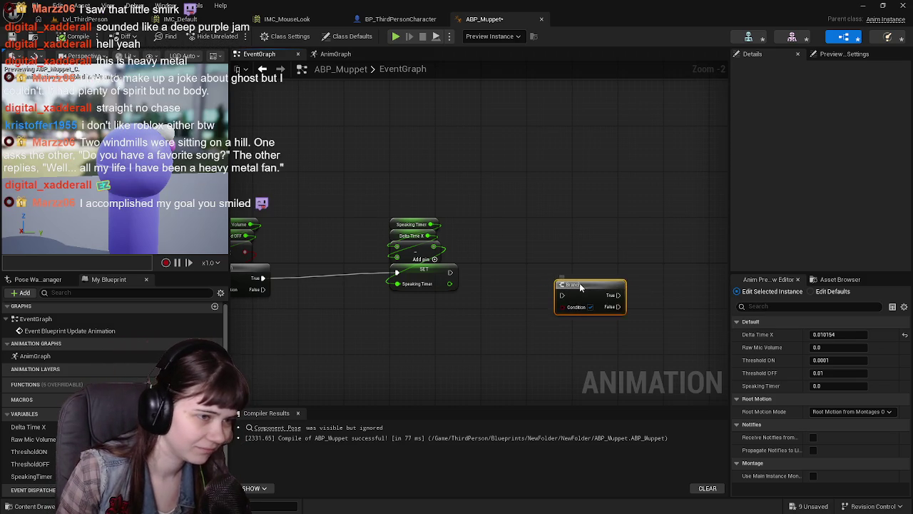
left_click_drag(579, 282, 596, 273)
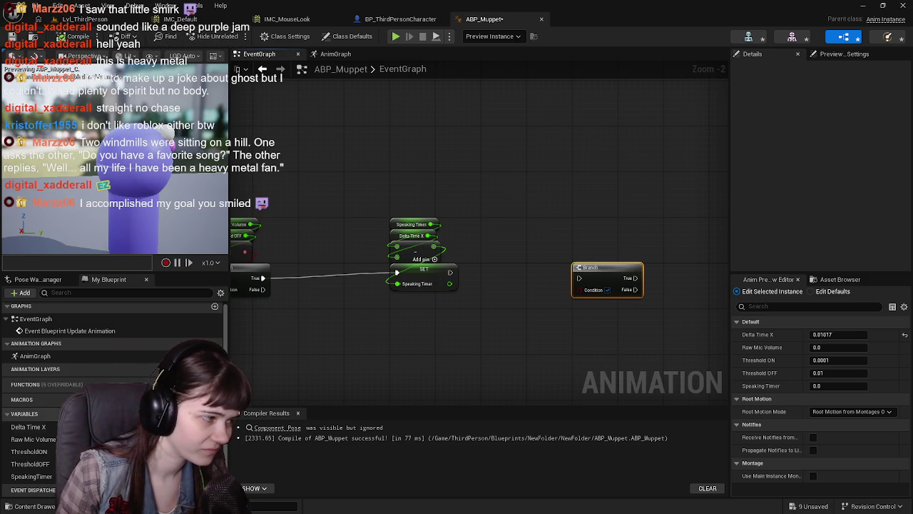
mouse_move(537, 326)
left_mouse_down()
mouse_move(465, 322)
mouse_move(489, 309)
left_mouse_up()
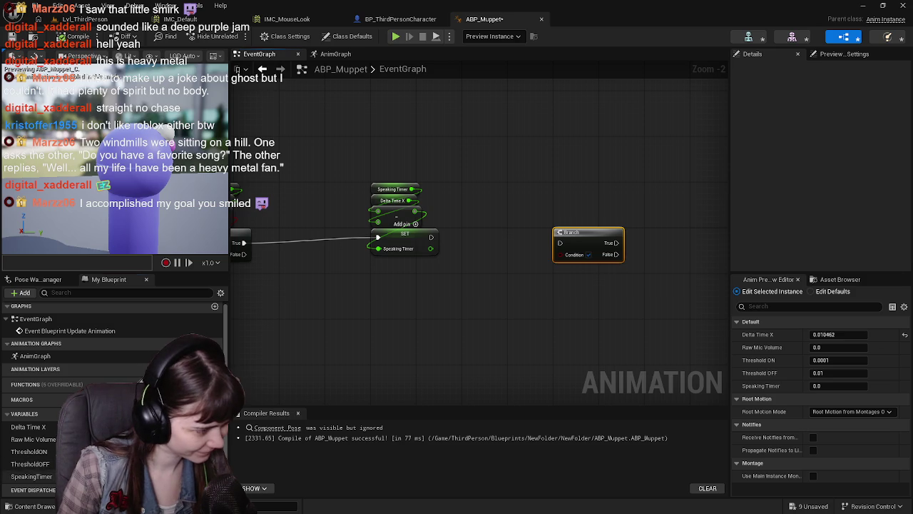
mouse_move(31, 476)
left_mouse_down()
mouse_move(439, 374)
mouse_move(478, 295)
mouse_move(468, 309)
left_mouse_up()
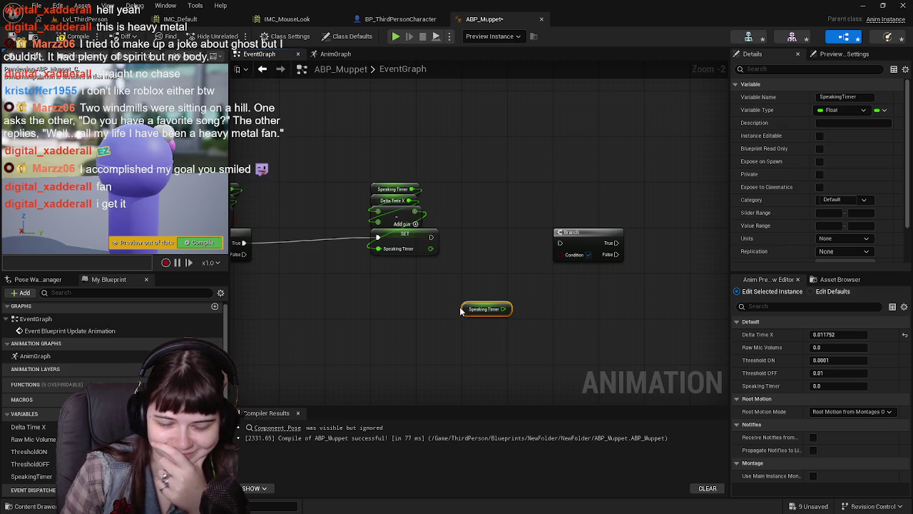
Add a Speaking Timer <= 0.0 comparison next to the third Branch.
left_click_drag(577, 317, 511, 351)
left_click_drag(525, 270, 571, 270)
left_click_drag(427, 337, 559, 229)
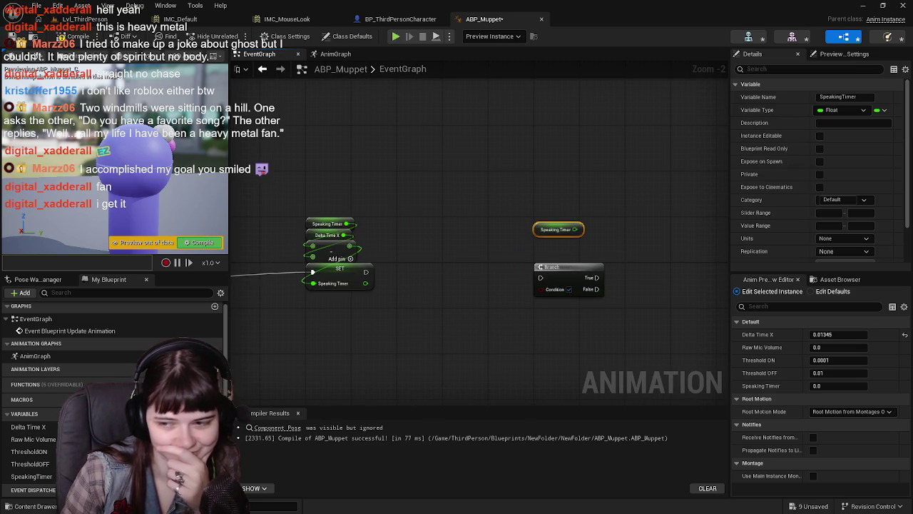
left_click_drag(575, 229, 593, 244)
type("<=")
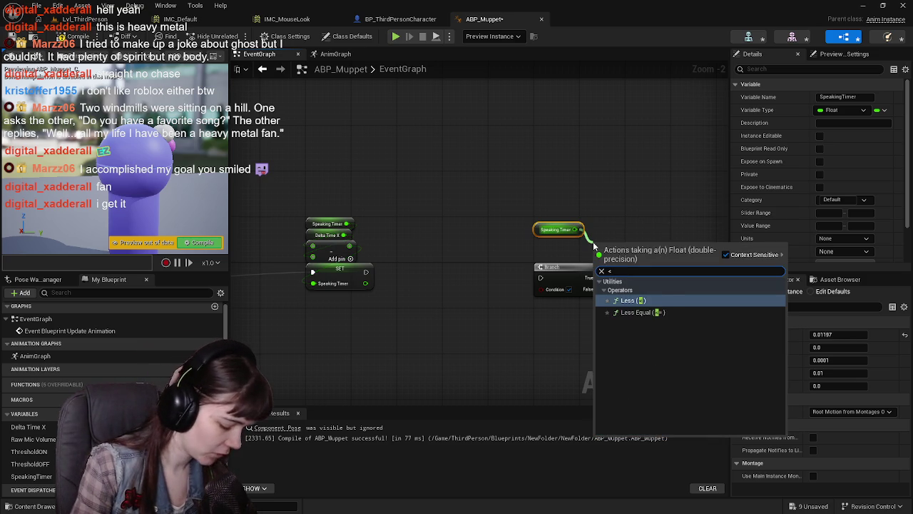
left_click(642, 301)
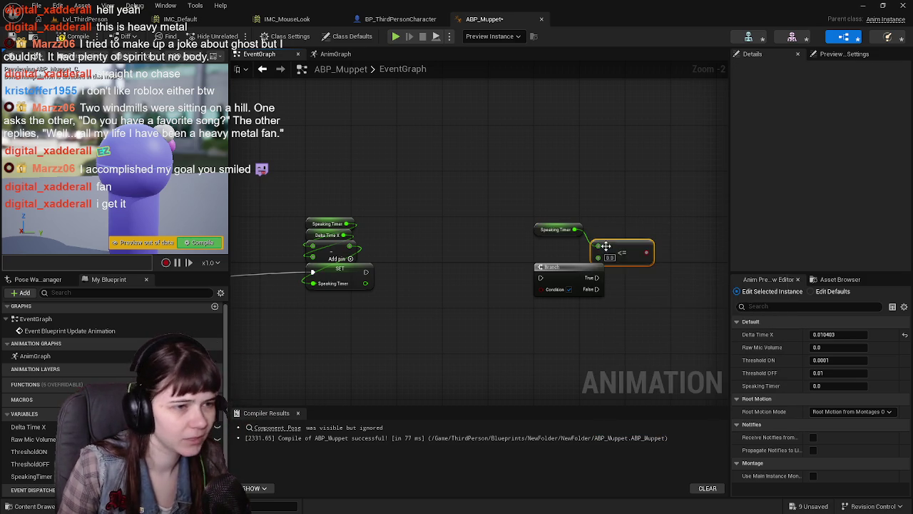
mouse_move(608, 255)
left_mouse_down()
mouse_move(505, 262)
mouse_move(562, 254)
mouse_move(548, 291)
mouse_move(592, 252)
mouse_move(548, 290)
left_mouse_up()
left_click_drag(539, 236, 535, 216)
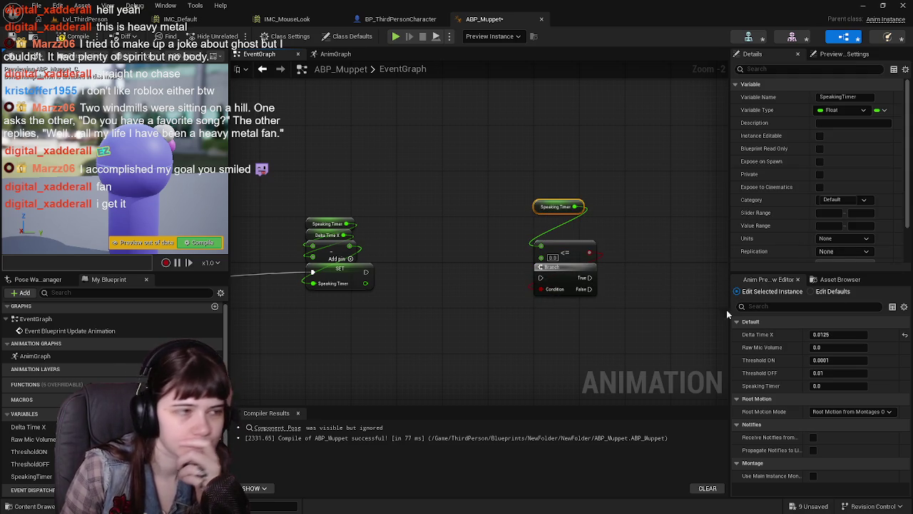
Run the third Branch after SET Speaking Timer, then compile and save ABP_Muppet.
mouse_move(366, 275)
left_mouse_down()
mouse_move(550, 277)
mouse_move(541, 278)
left_mouse_up()
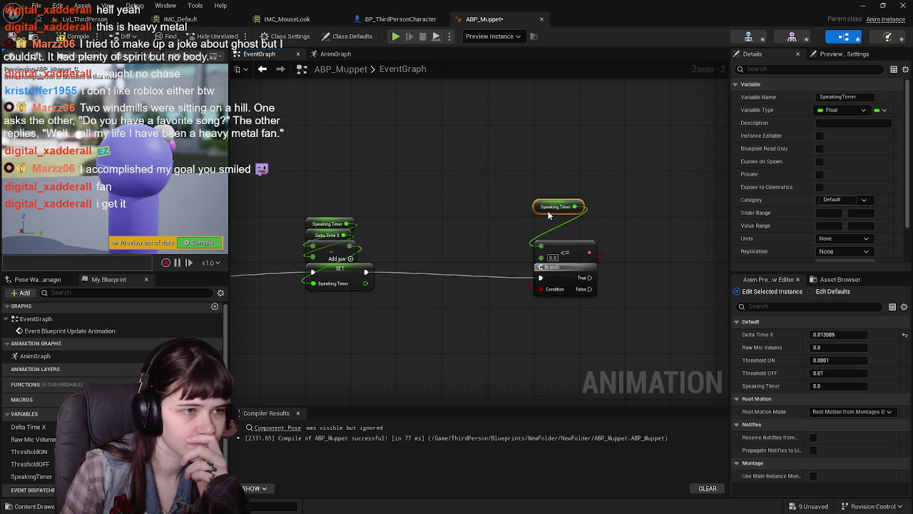
left_click_drag(538, 207, 541, 244)
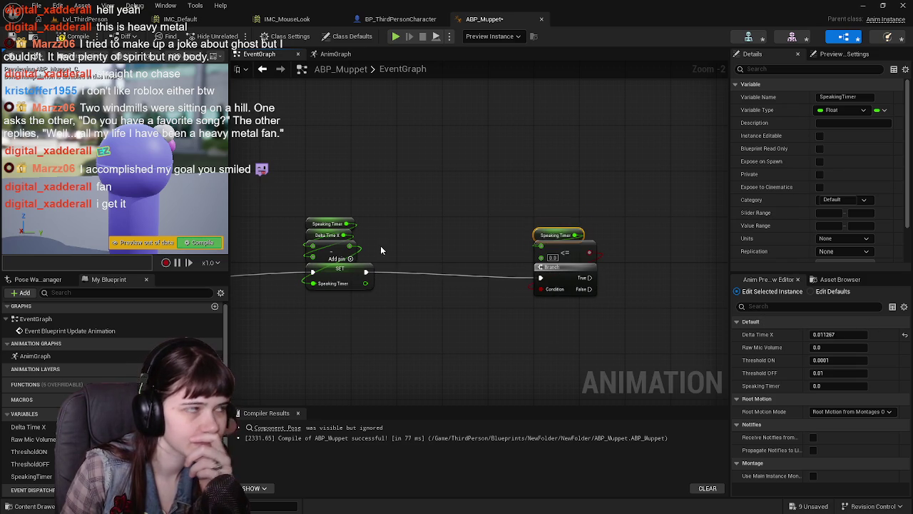
left_click(75, 36)
key("ctrl+s")
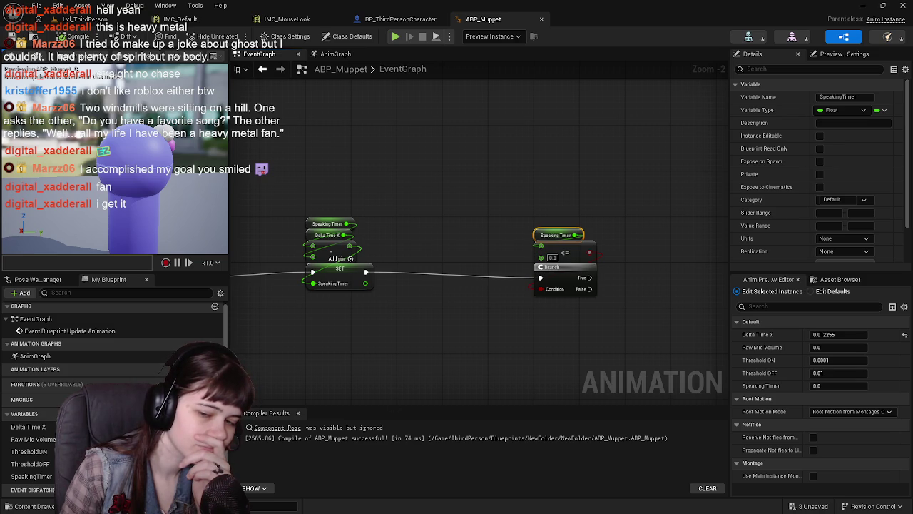
Add a new variable named isSpeaking and set its type to Boolean.
left_click(215, 414)
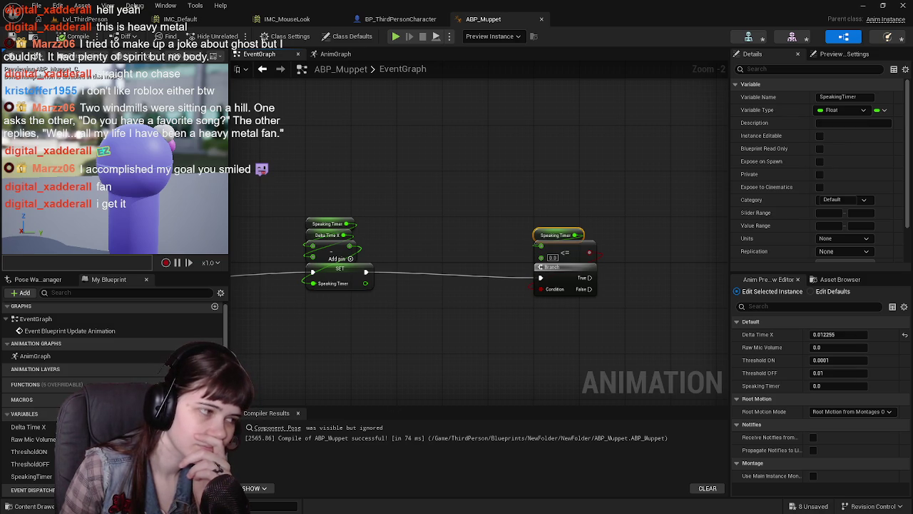
type("isSpea")
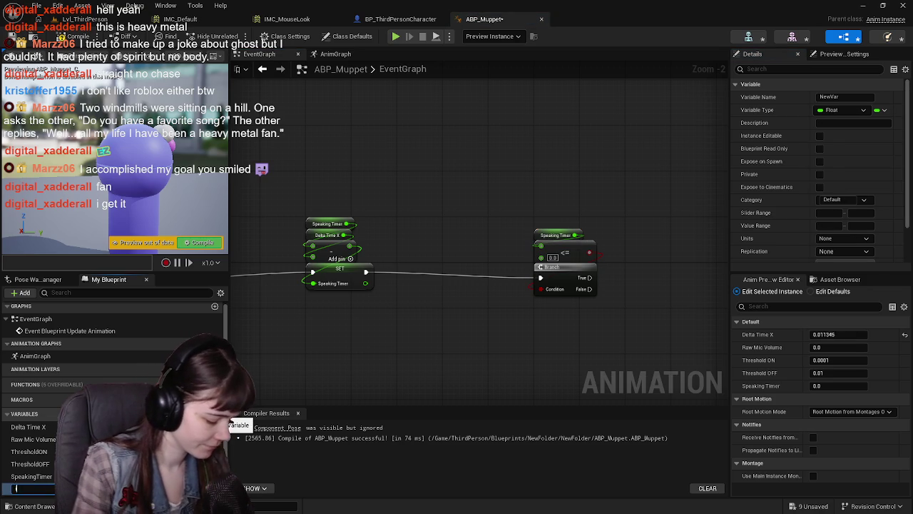
type("king")
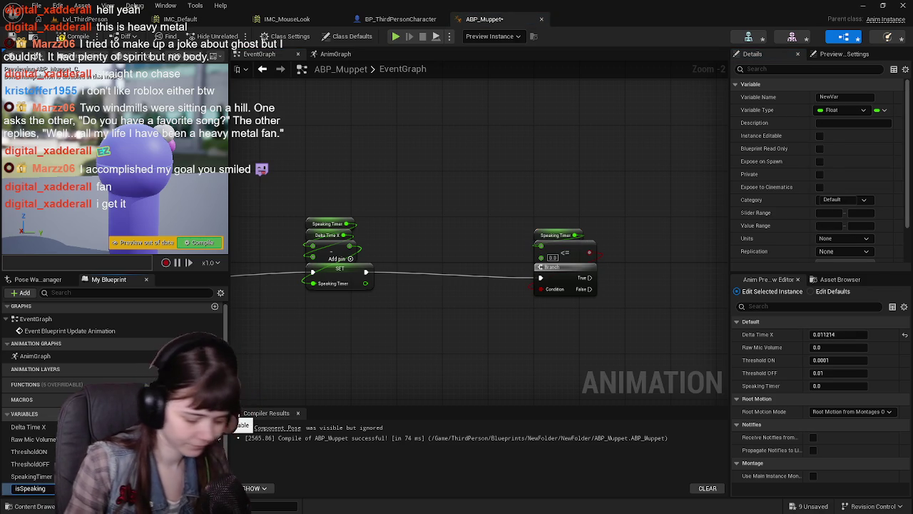
key("Return")
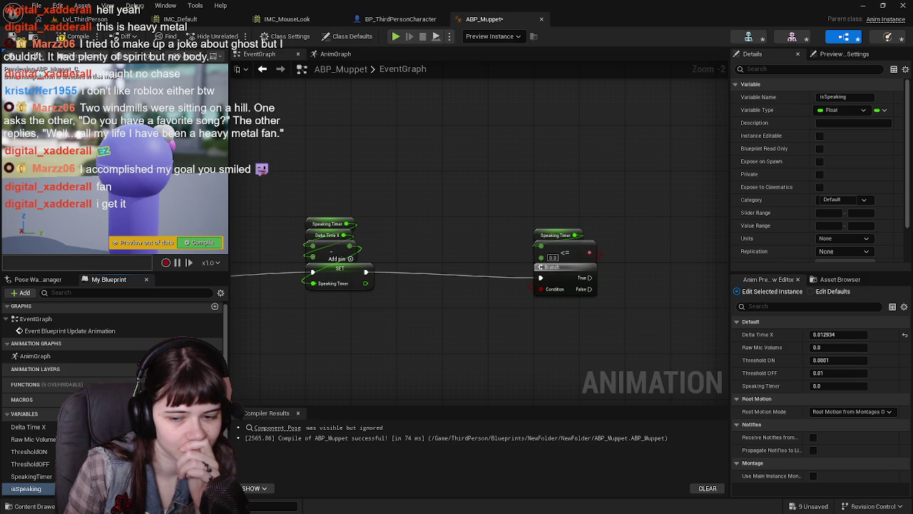
mouse_move(533, 322)
left_mouse_down()
mouse_move(457, 342)
mouse_move(424, 336)
left_mouse_up()
left_click(210, 489)
left_click(191, 309)
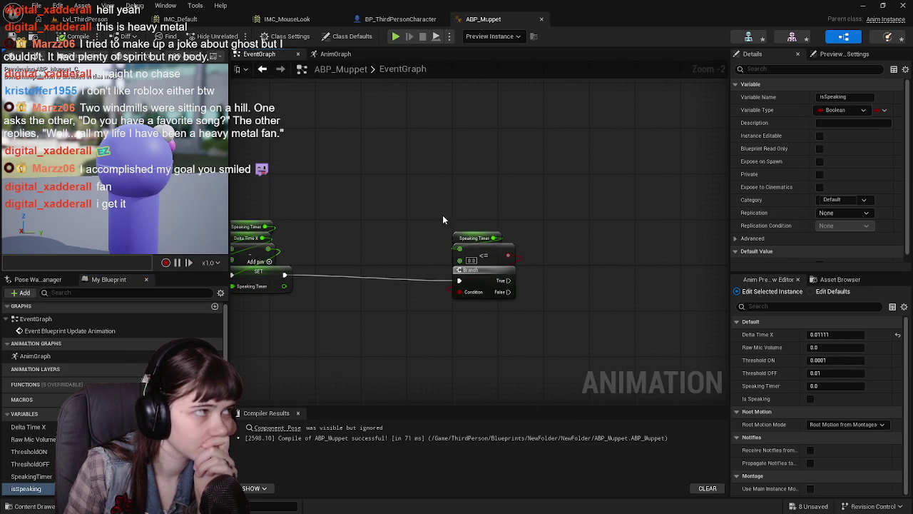
Run a SET isSpeaking node from the third Branch's True output, then compile ABP_Muppet.
scroll(821, 179, "down", 1)
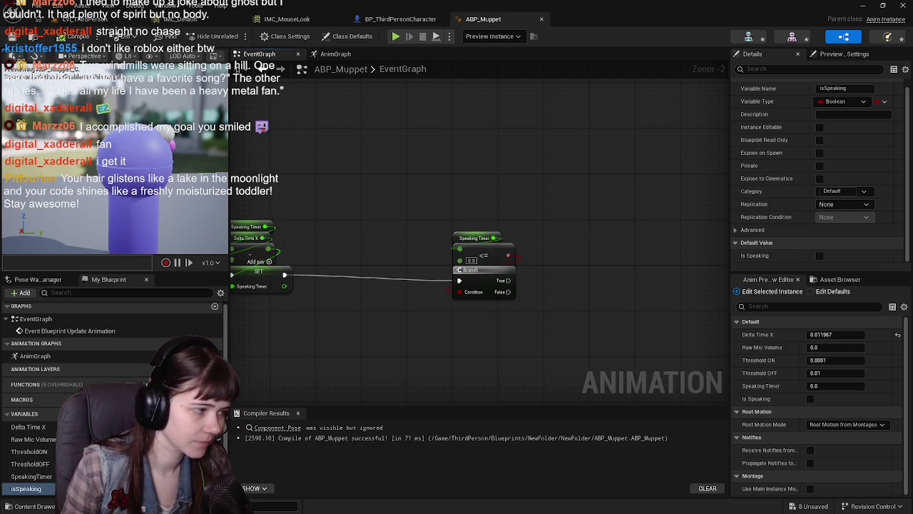
left_click_drag(558, 274, 558, 275)
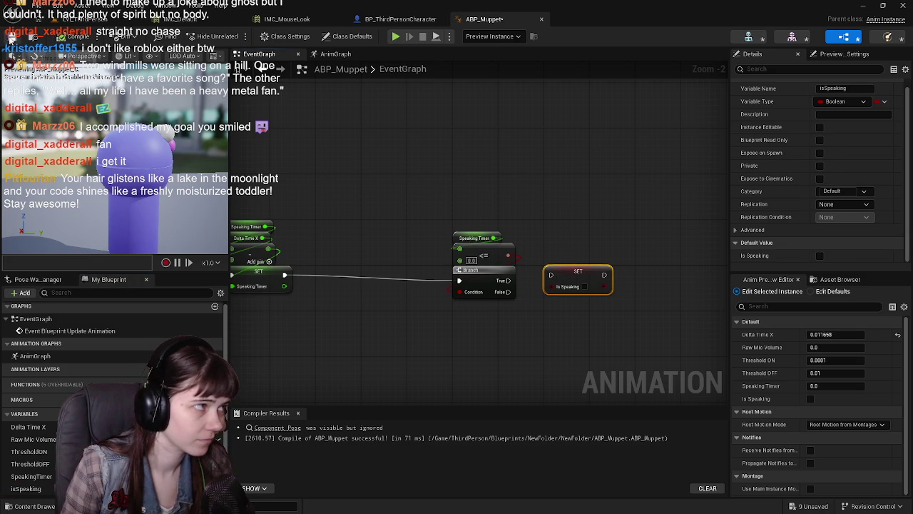
left_click_drag(508, 280, 551, 275)
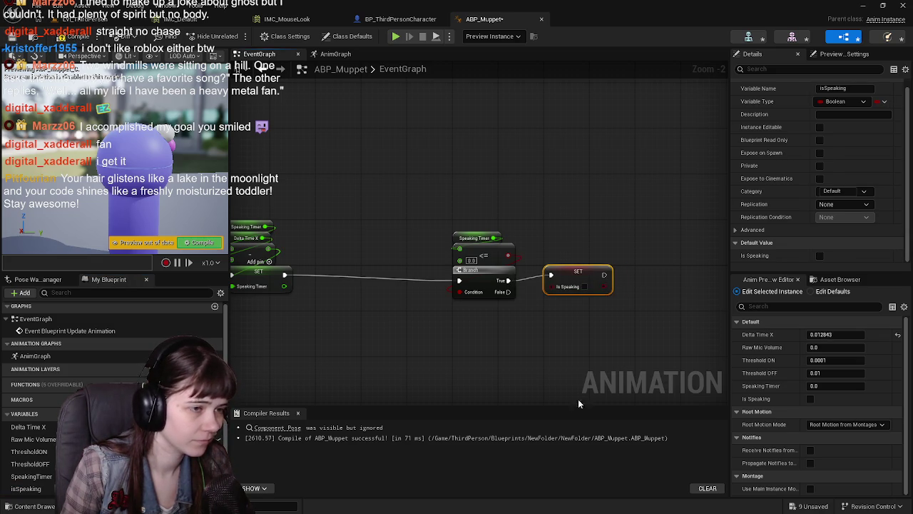
key("F7")
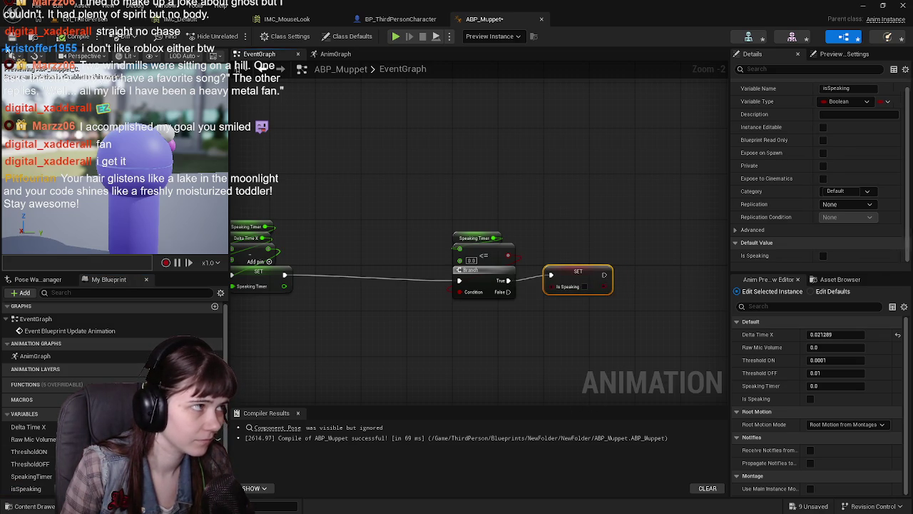
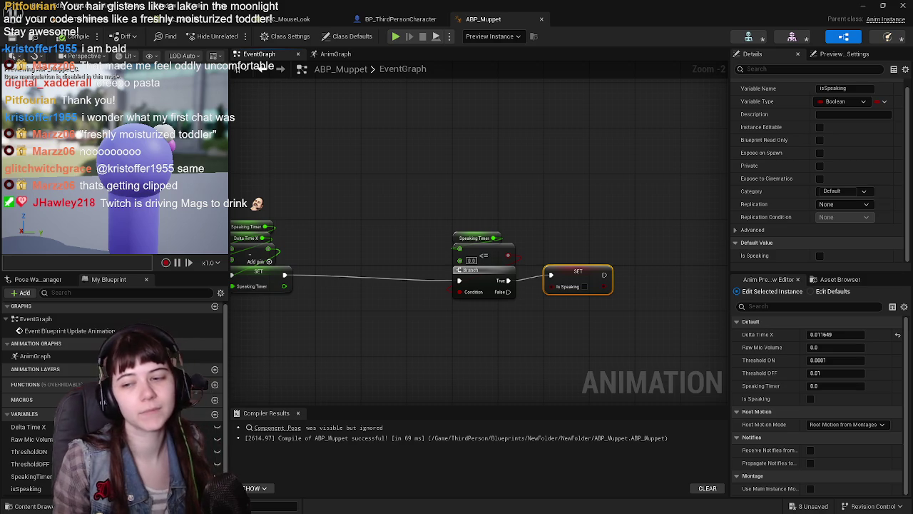
Add a Set Speaking Timer node with value 0 after Set Is Speaking, then compile ABP_Muppet.
mouse_move(44, 479)
left_mouse_down()
mouse_move(546, 401)
mouse_move(648, 278)
mouse_move(664, 284)
mouse_move(653, 273)
left_mouse_up()
left_click_drag(634, 329, 437, 332)
left_click_drag(563, 332, 605, 344)
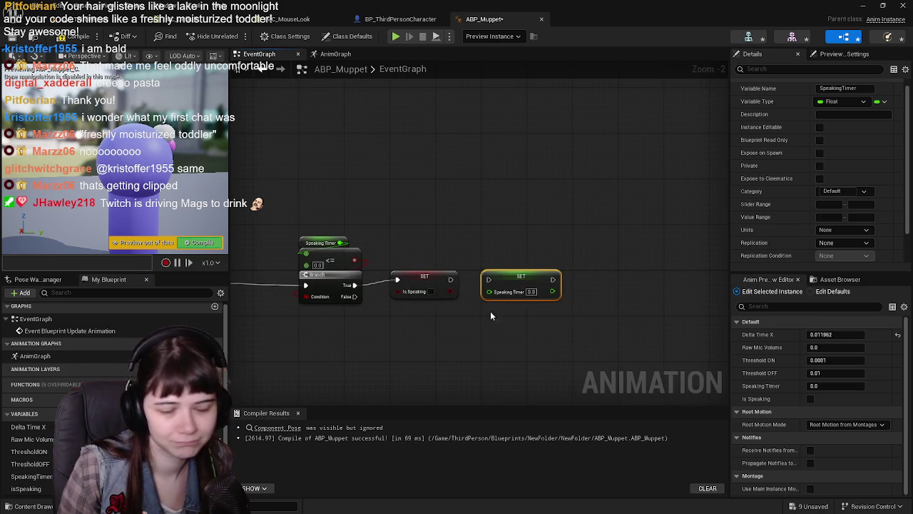
left_click_drag(450, 279, 490, 280)
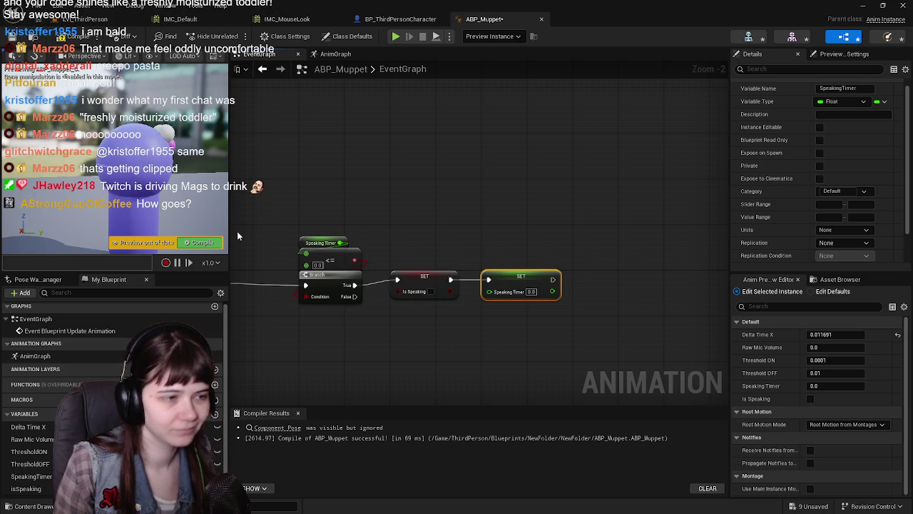
left_click(64, 36)
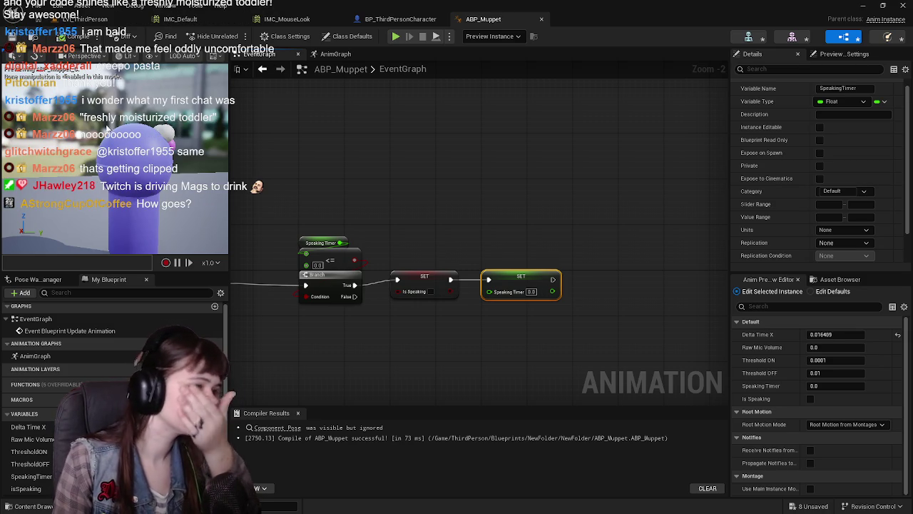
left_click_drag(434, 353, 455, 350)
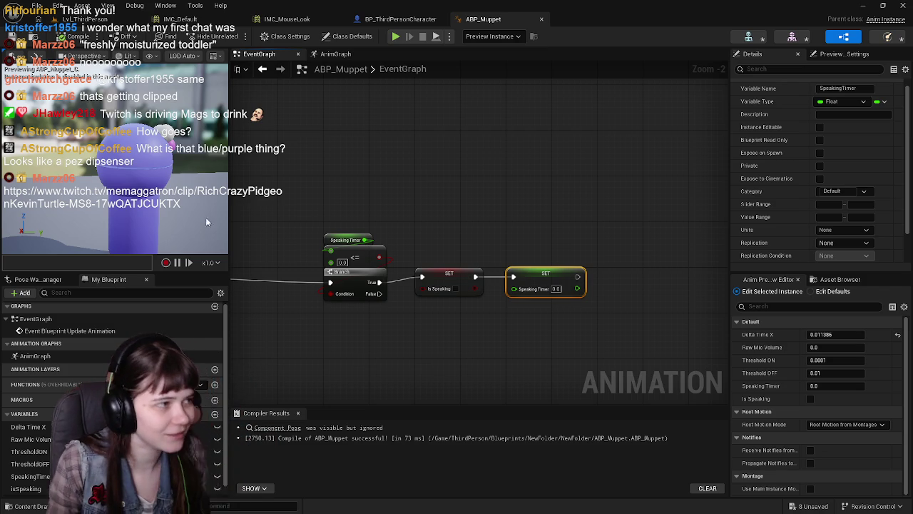
Start a Play In Editor session of the level with Alt+P.
key("alt+p")
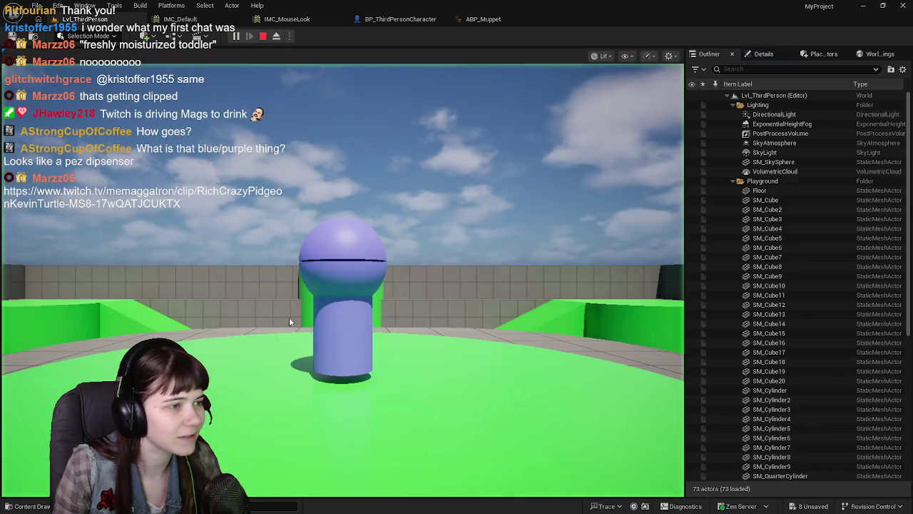
Take control of the play viewport to test the mic-driven puppet, then stop the session.
left_click(289, 322)
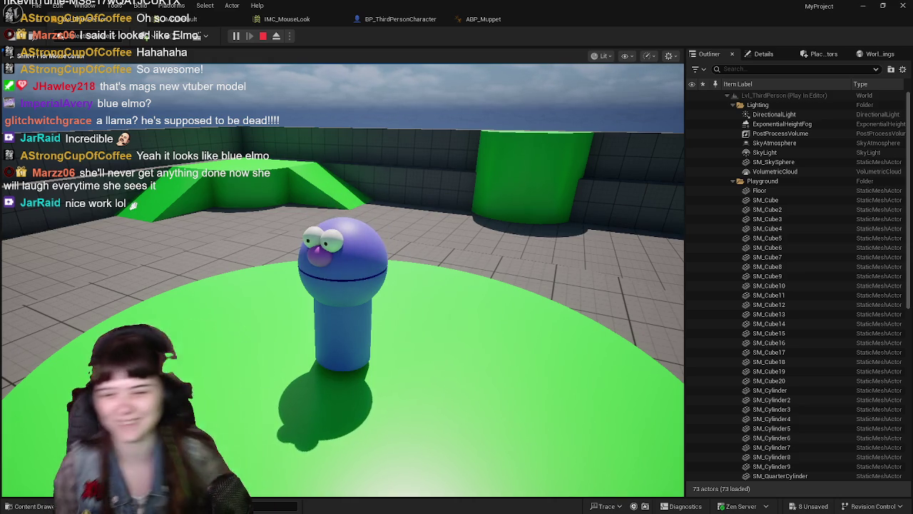
key("Escape")
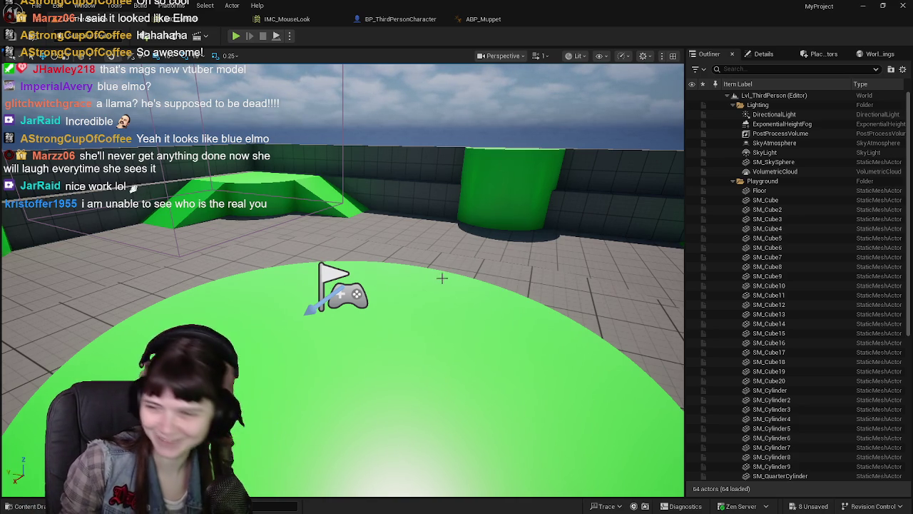
mouse_move(438, 279)
left_mouse_down()
mouse_move(410, 321)
mouse_move(411, 343)
mouse_move(420, 343)
mouse_move(409, 344)
mouse_move(442, 273)
left_mouse_up()
Switch between the ABP_Muppet and BP_ThirdPersonCharacter tabs, ending on BP_ThirdPersonCharacter's event graph.
left_click(399, 19)
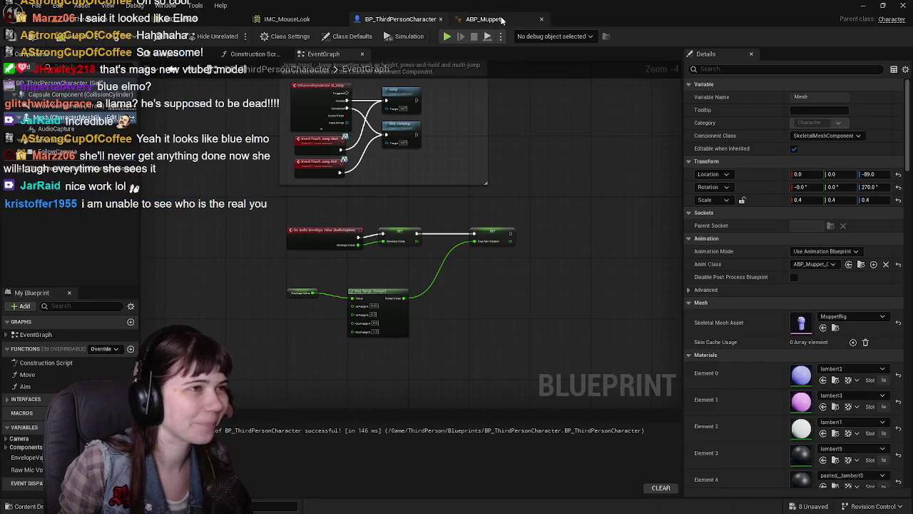
left_click(483, 19)
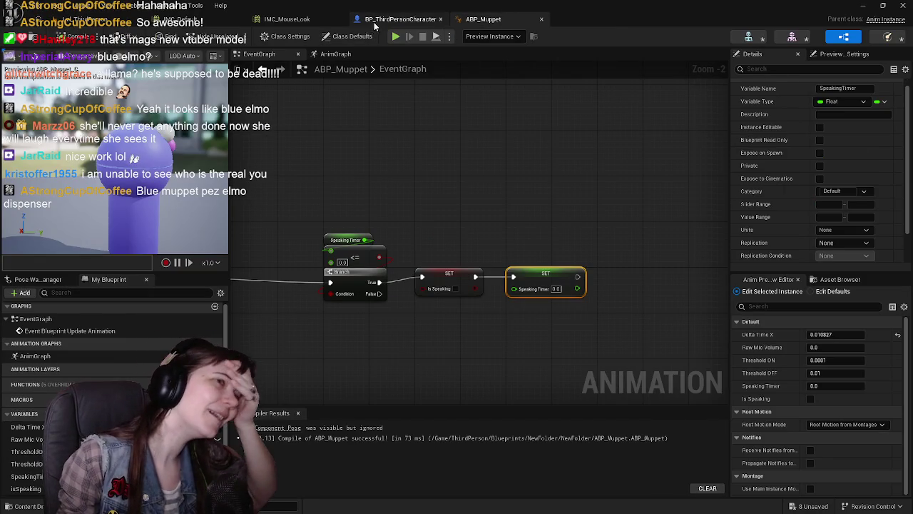
scroll(356, 177, "down", 3)
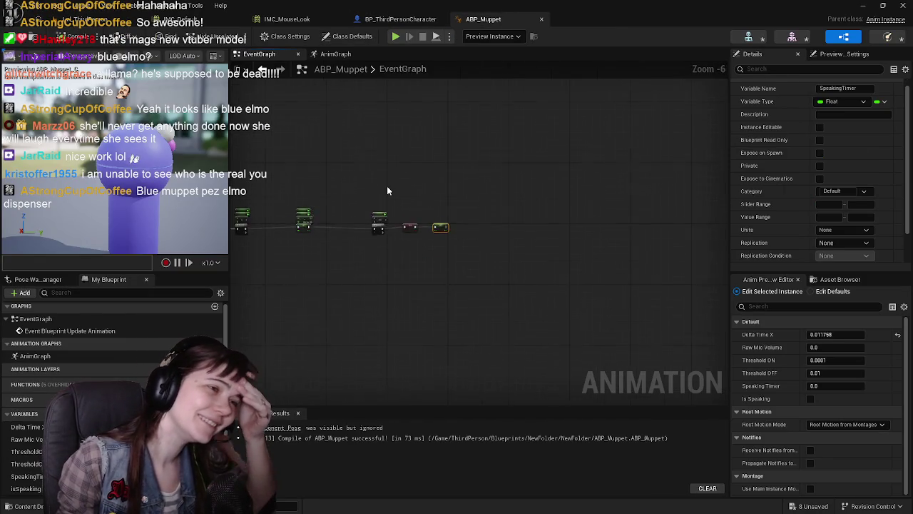
scroll(388, 185, "up", 3)
left_click(399, 18)
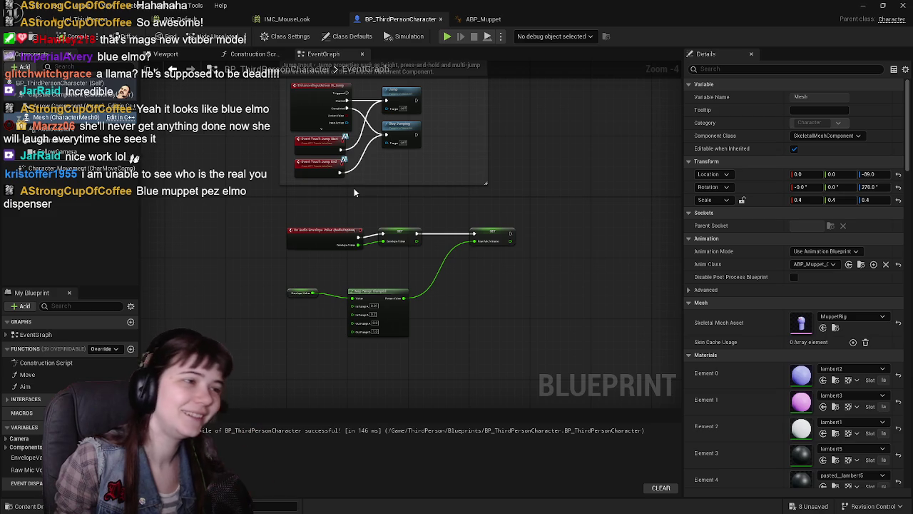
Wrap the selected mic envelope nodes in a comment titled 'Microphone activation'.
type("c")
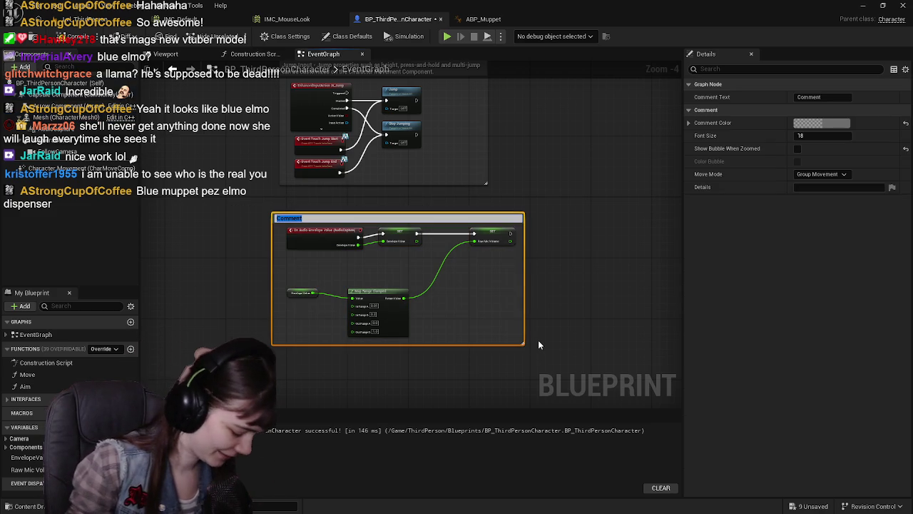
type("Microhpon")
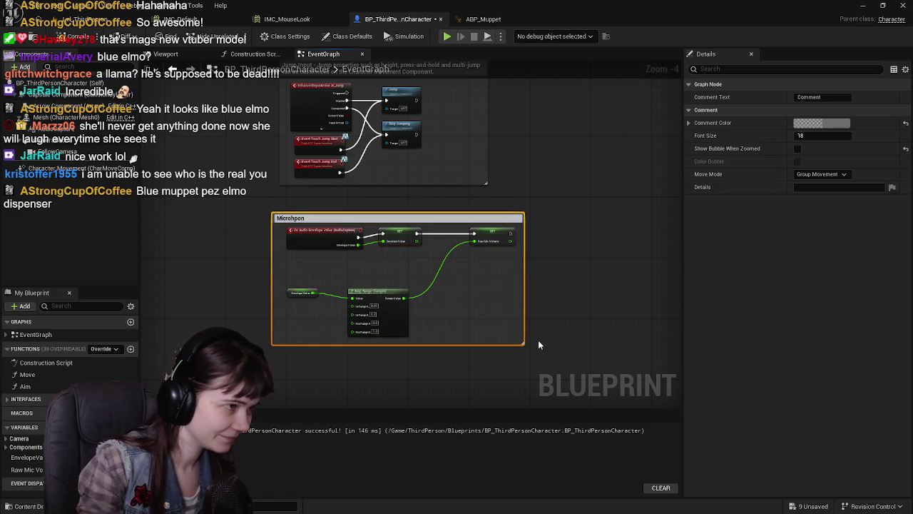
key("BackSpace")
key("BackSpace")
key("BackSpace")
type("hone")
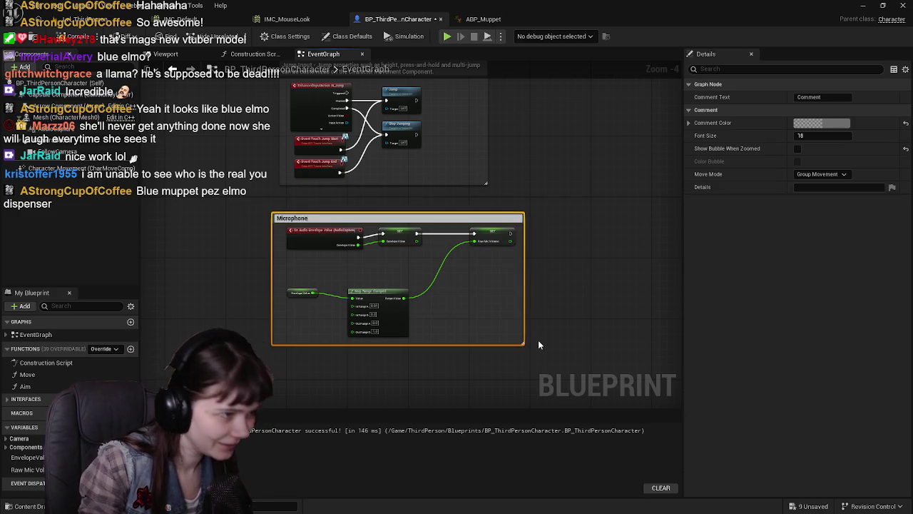
type(" activation")
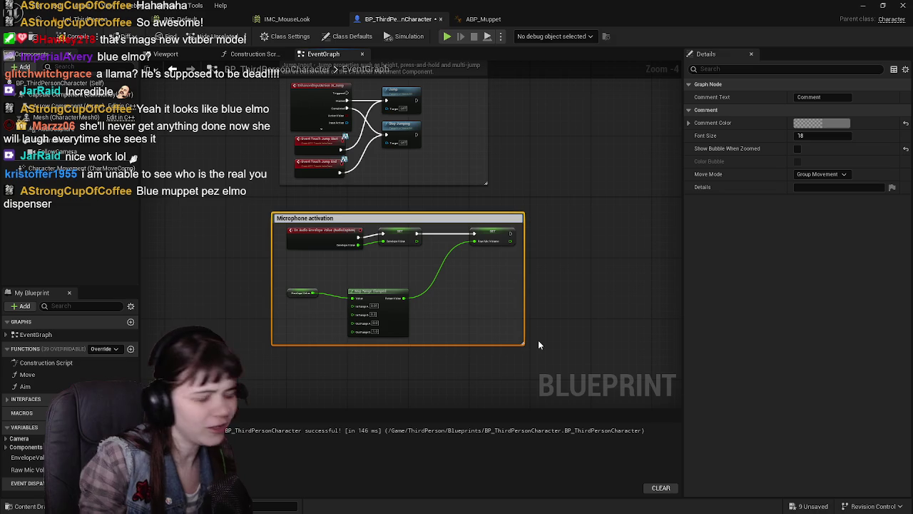
key("Return")
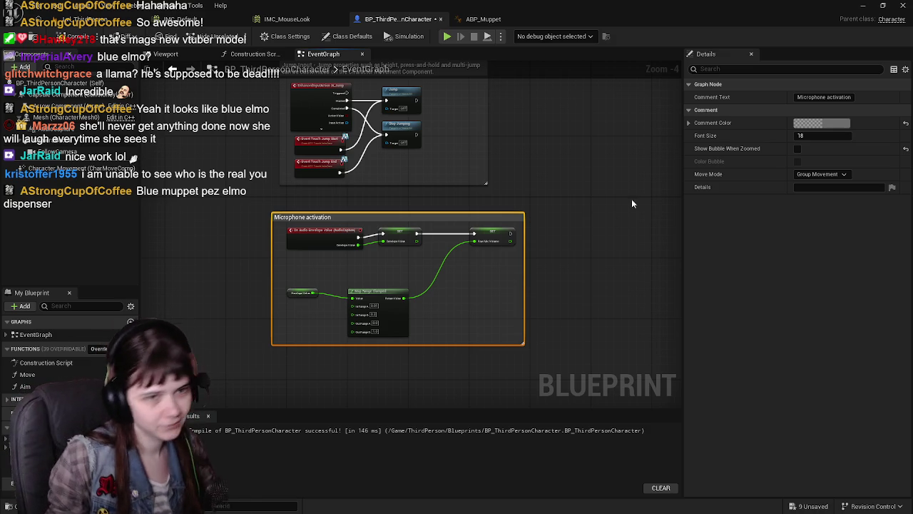
Set the Microphone activation comment colour to R 0, G 1, B 0.
left_click(822, 123)
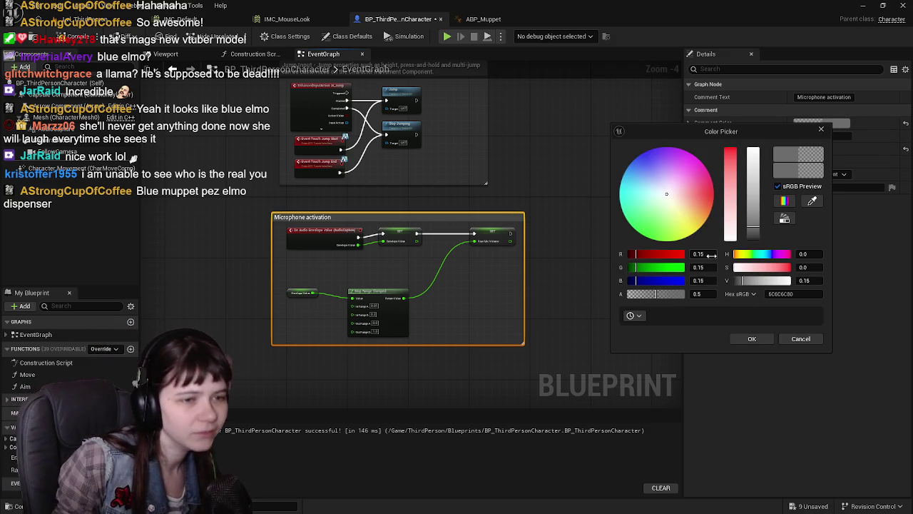
left_click(711, 254)
type("0")
key("Return")
key("Tab")
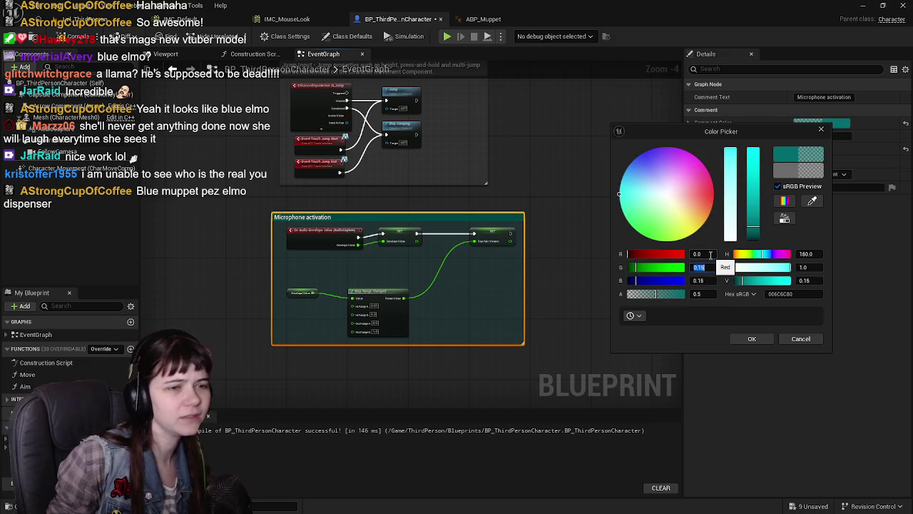
type("1")
key("Return")
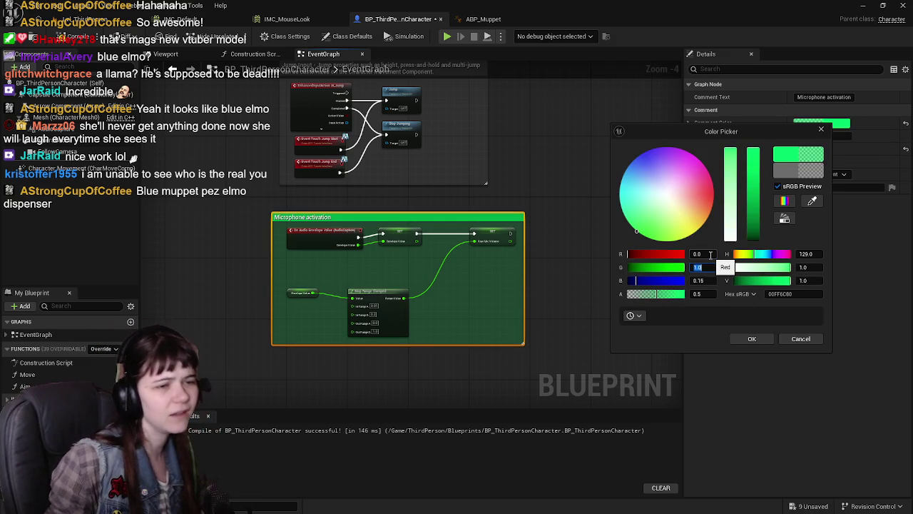
type("0")
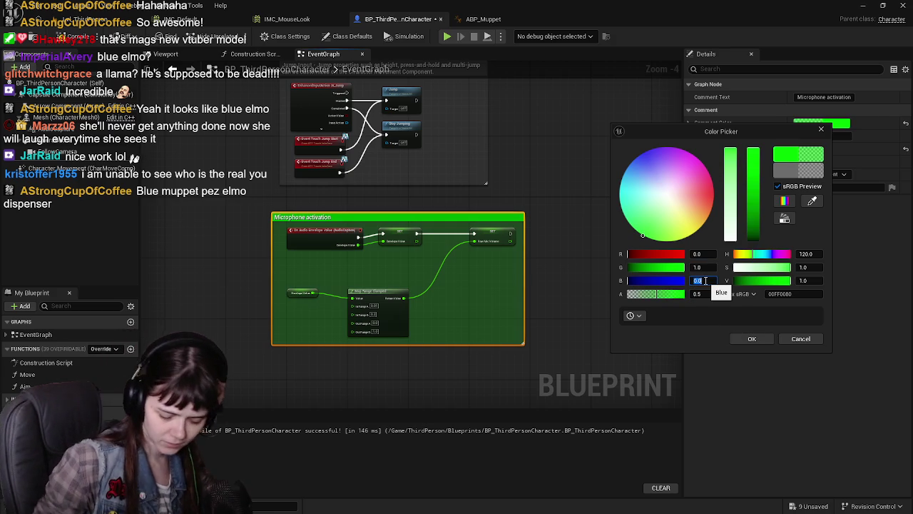
left_click(736, 339)
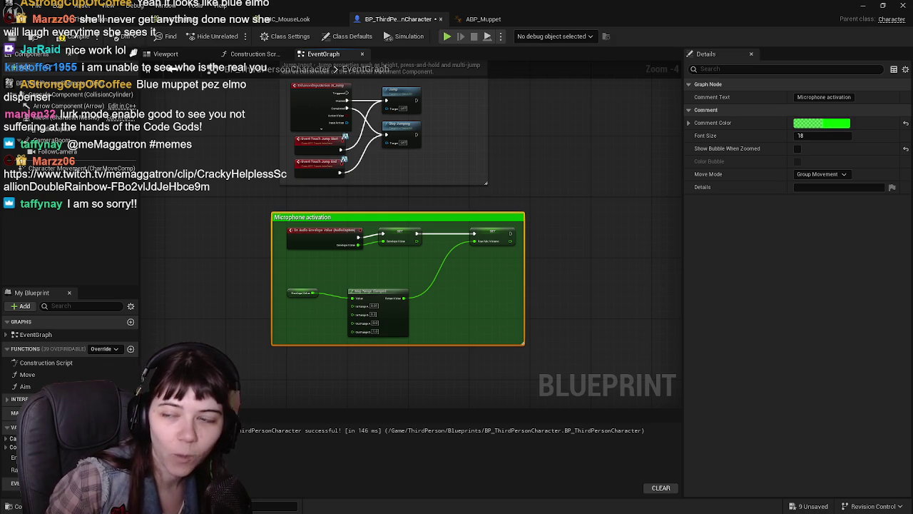
In Discord, enlarge the Furby controller meme in #memes, then switch back.
key("alt+Tab")
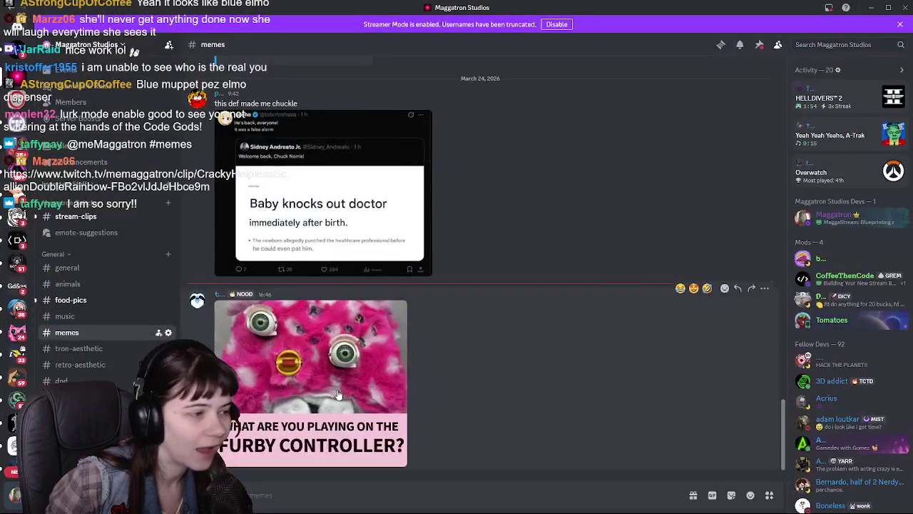
left_click(314, 399)
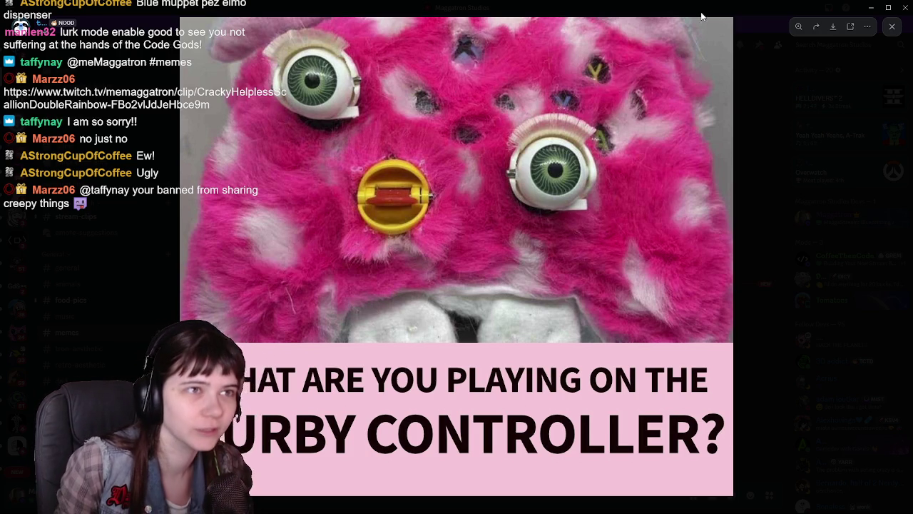
key("alt+Tab")
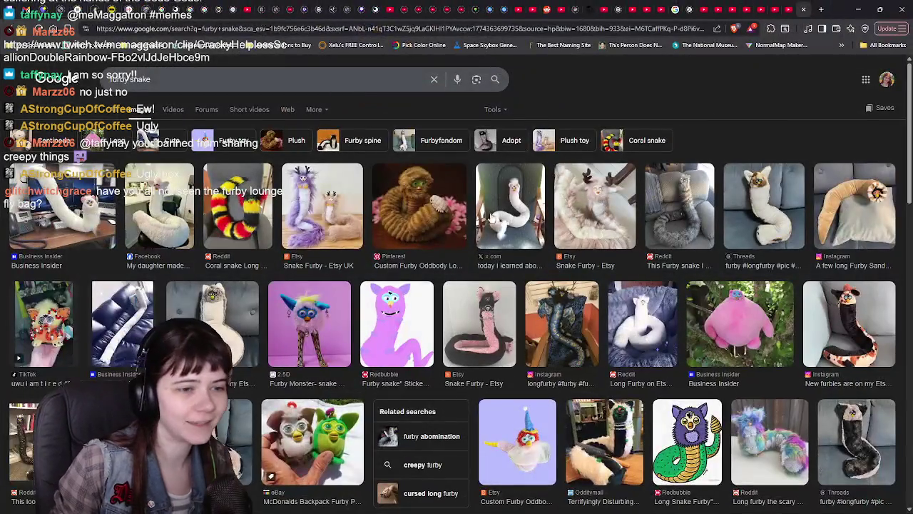
Browse furby snake image results, ending on the Business Insider long-Furby photo preview.
left_click(509, 199)
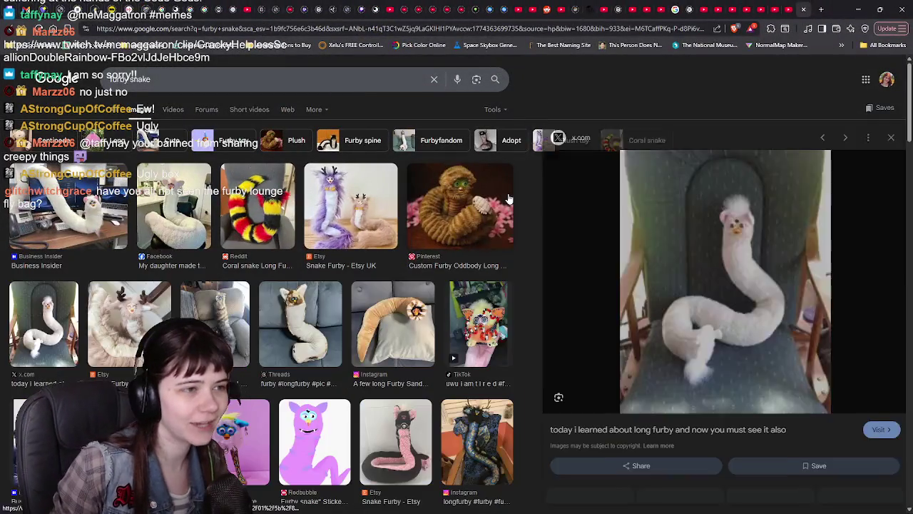
left_click(434, 202)
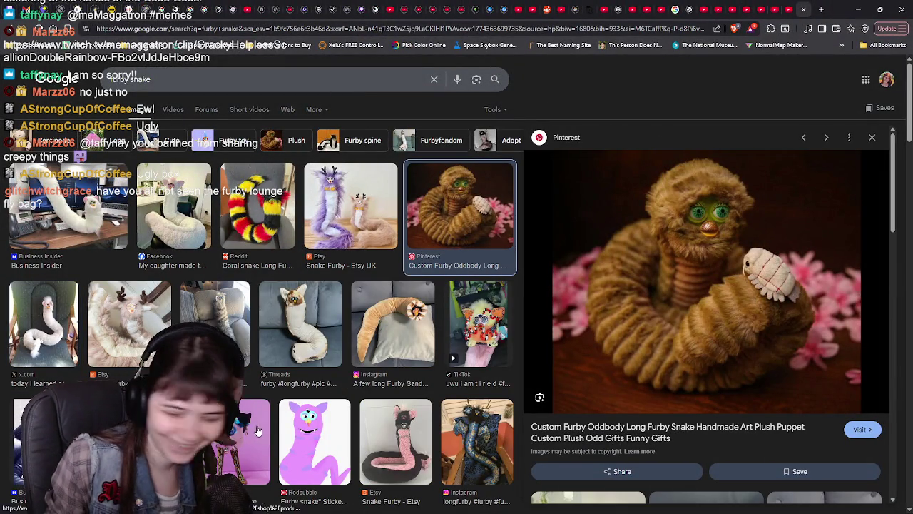
left_click(292, 319)
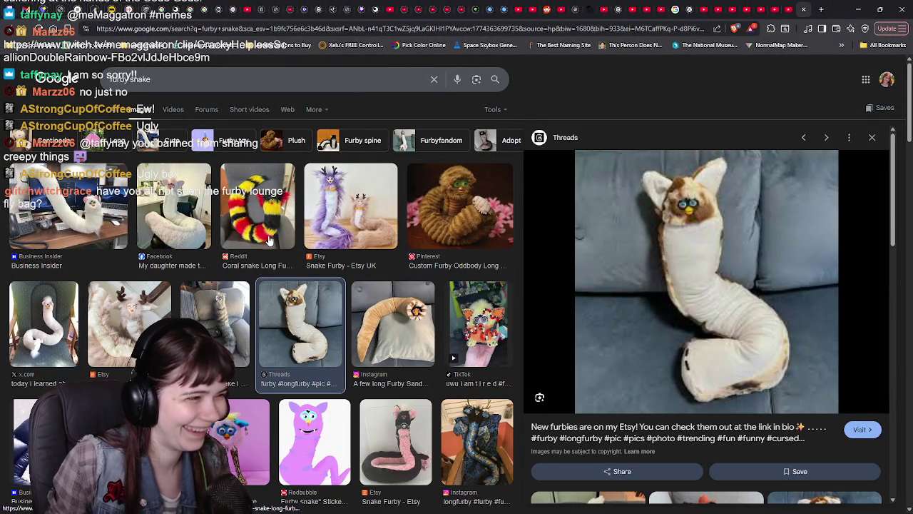
left_click(222, 212)
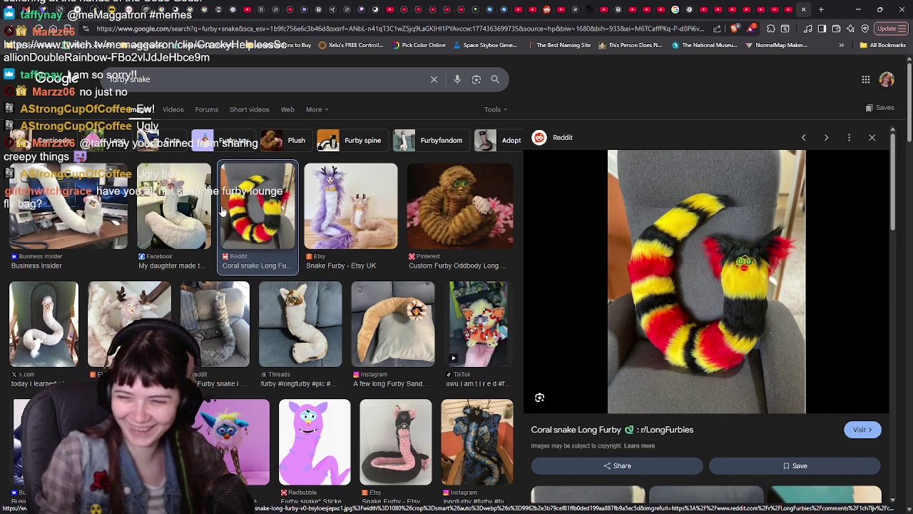
left_click(215, 319)
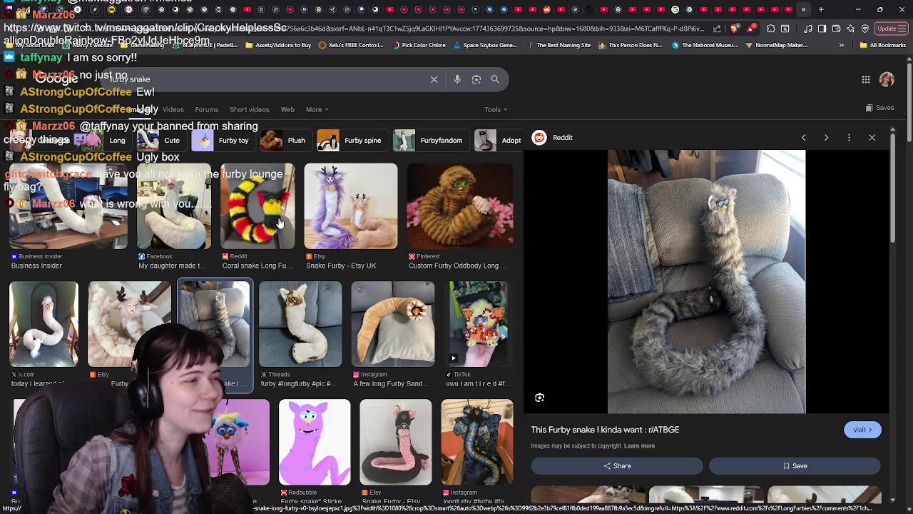
left_click(91, 224)
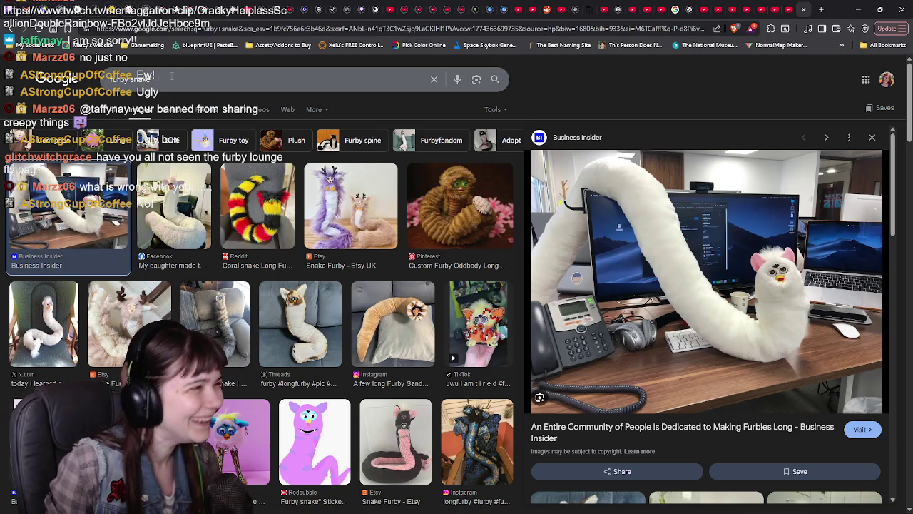
double_click(132, 79)
Search 'furby centipede' and preview the Redbubble, then the Etsy pastel centipede result.
type("centipede")
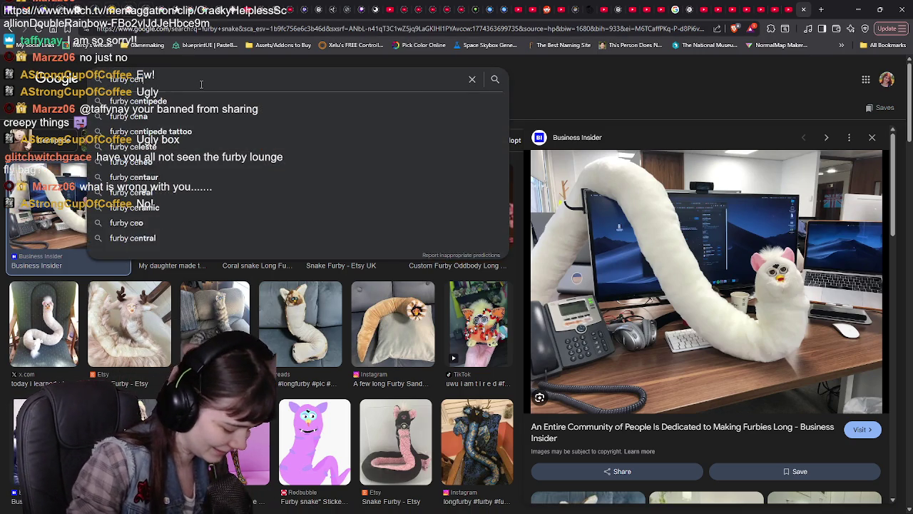
key("Return")
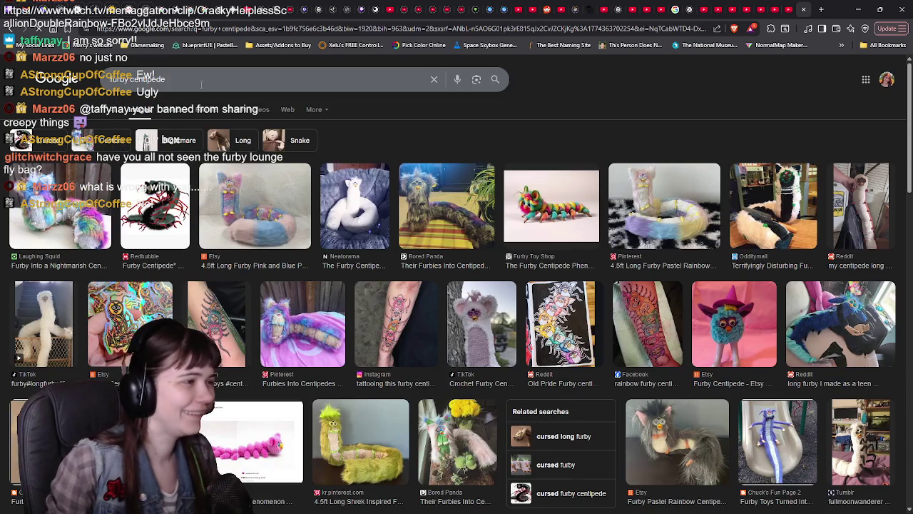
left_click(605, 333)
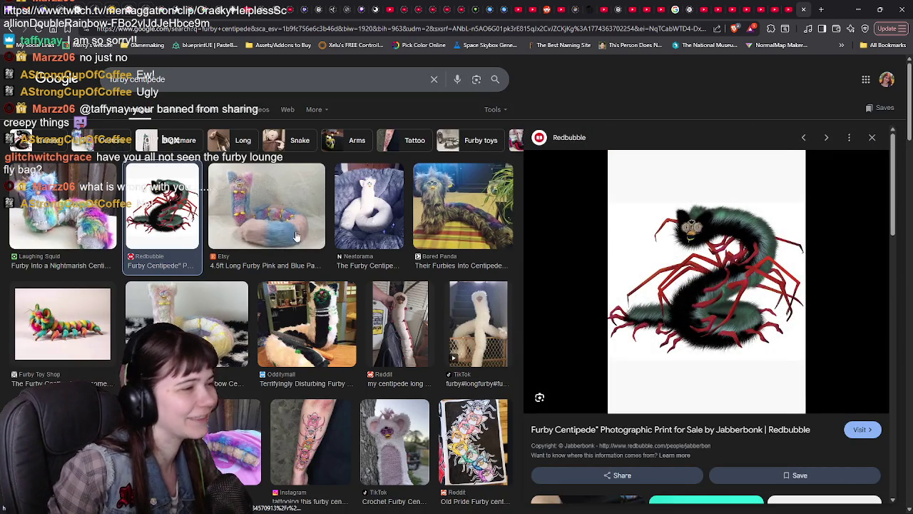
key("Right")
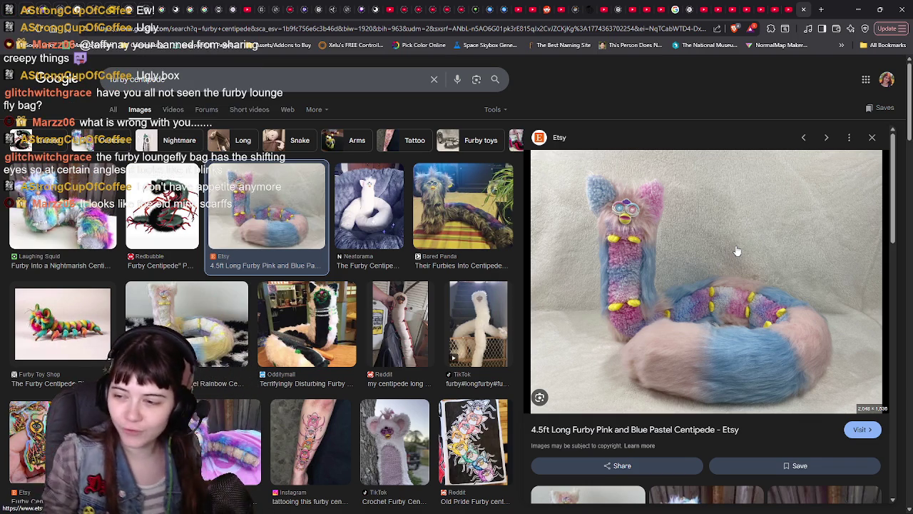
triple_click(137, 79)
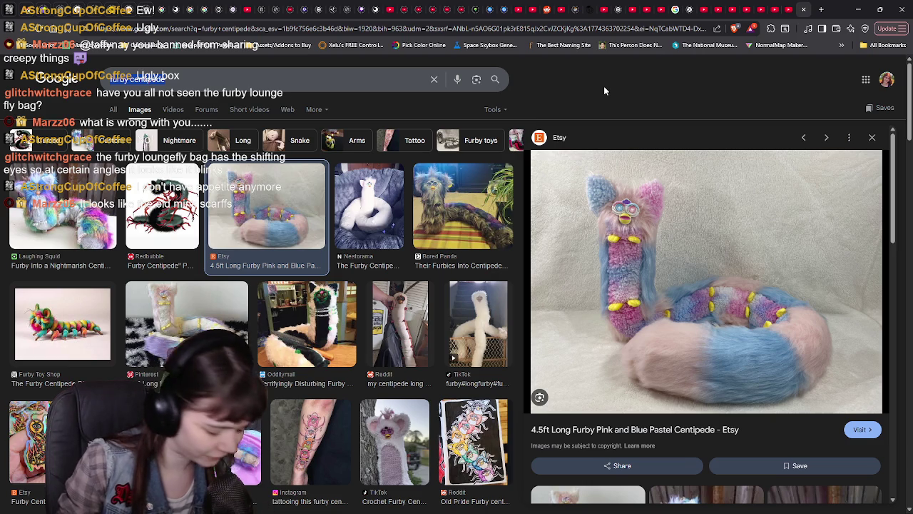
Search 'furby lounge fly bag', preview several backpacks including eBay's Loungefly, then minimize the browser.
type("furby loun")
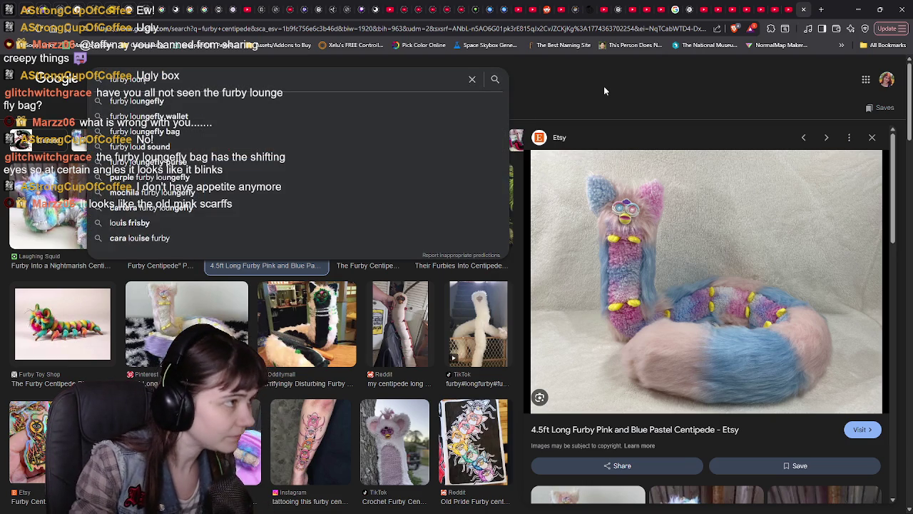
type("ge fly b")
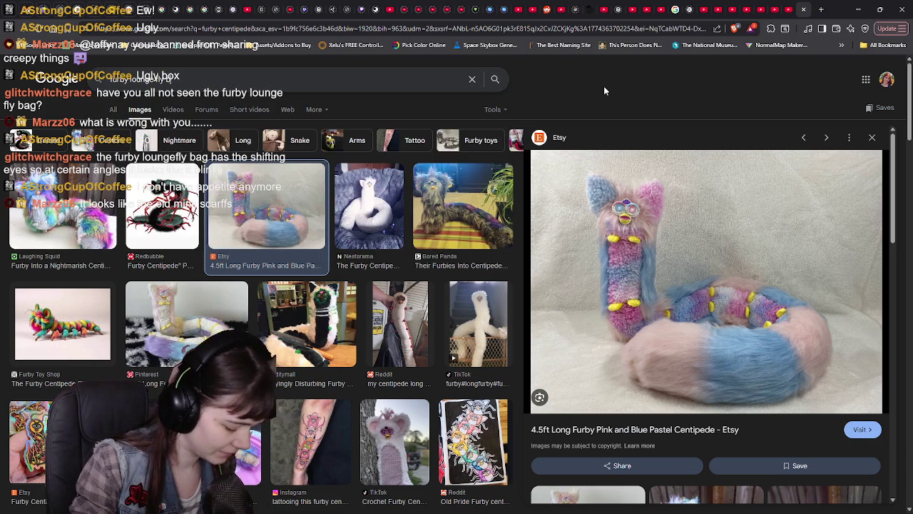
type("ag")
key("Return")
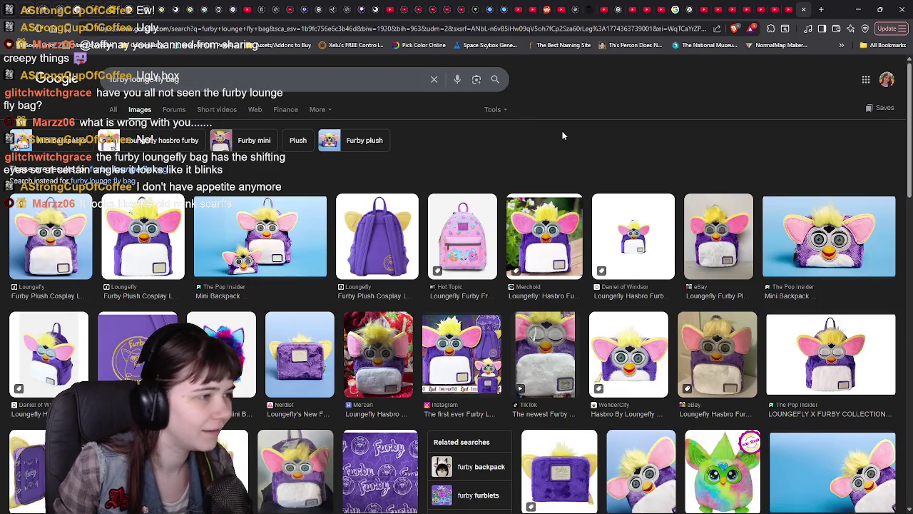
left_click(544, 236)
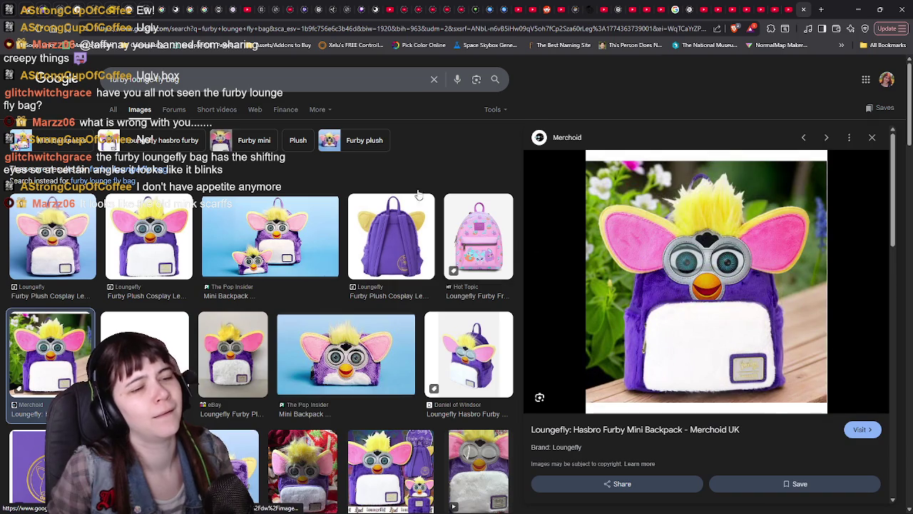
scroll(362, 288, "down", 2)
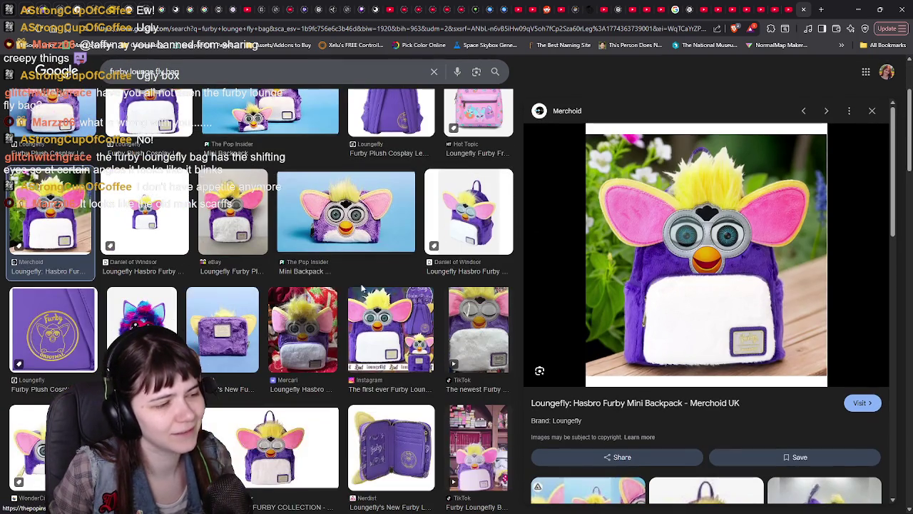
left_click(484, 211)
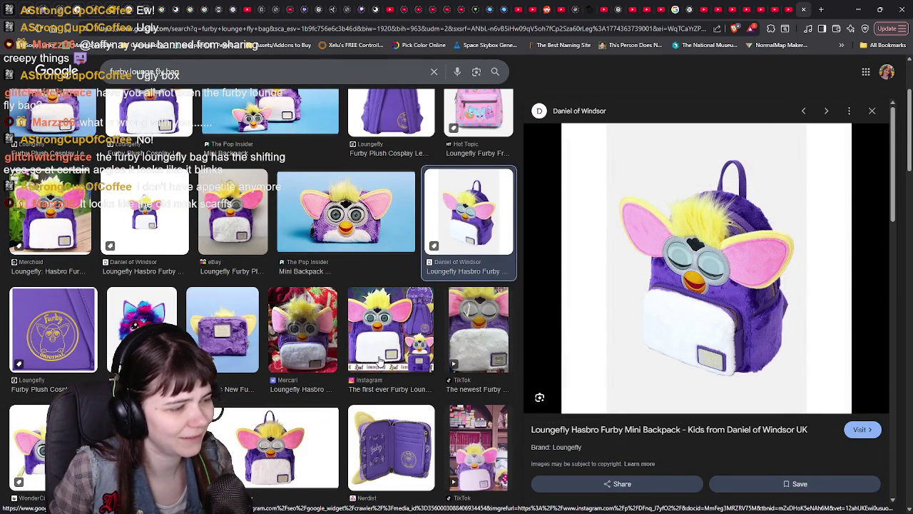
scroll(380, 362, "down", 2)
left_click(170, 301)
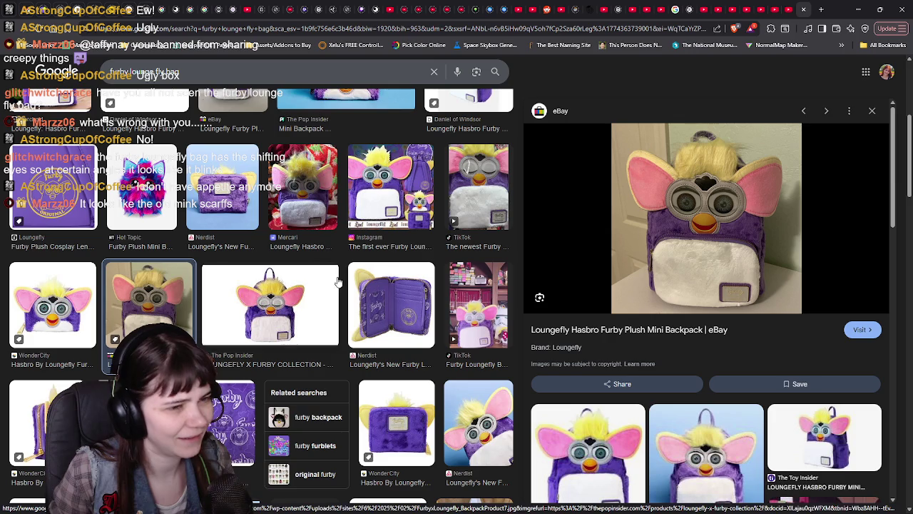
scroll(338, 282, "up", 4)
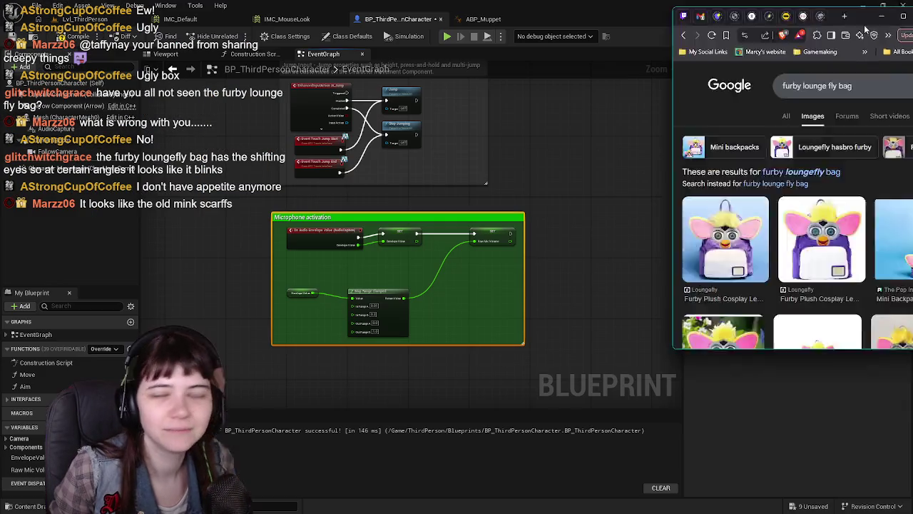
left_click(858, 9)
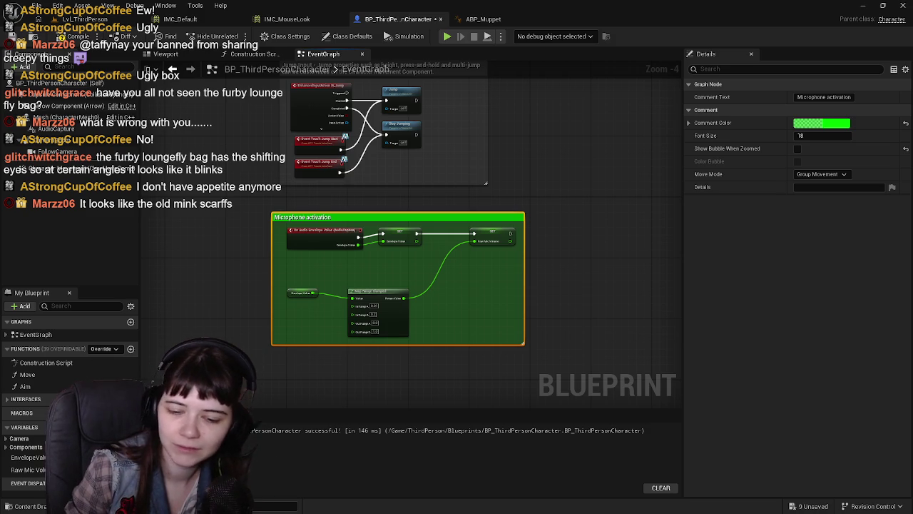
Recompile BP_ThirdPersonCharacter with F7 and switch to the ABP_Muppet event graph.
left_click_drag(597, 291, 586, 281)
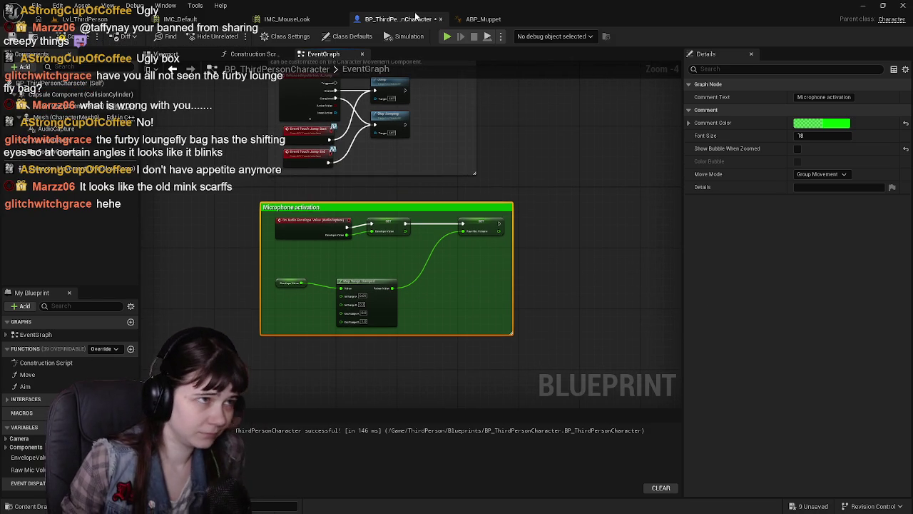
key("F7")
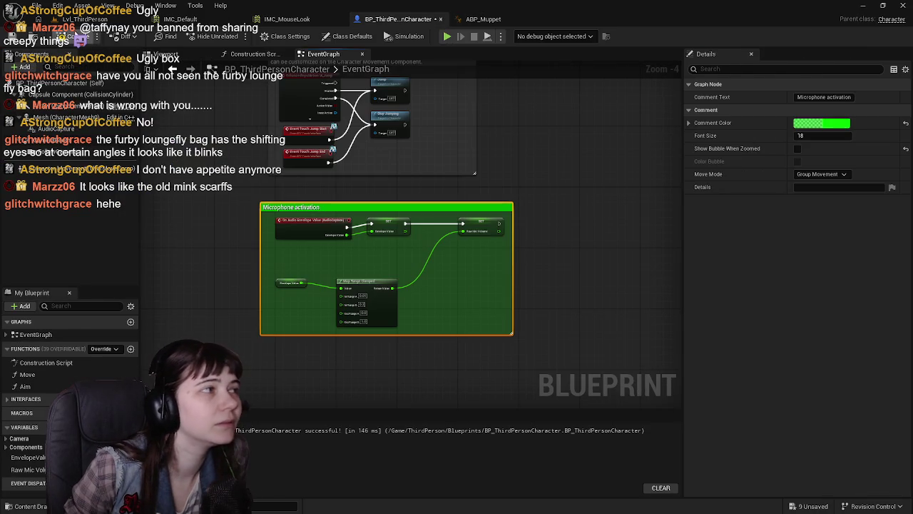
left_click(483, 18)
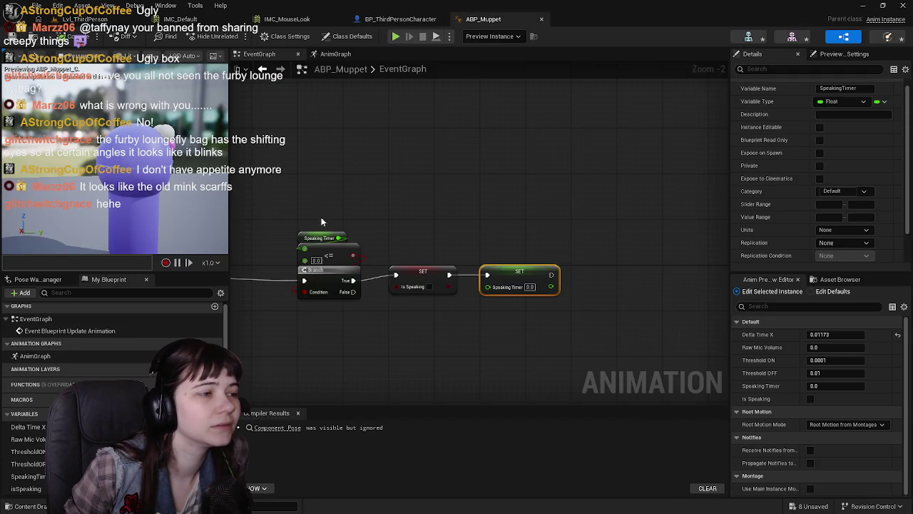
Wire the Threshold ON Branch's False output into the Threshold OFF Branch's exec input.
scroll(610, 223, "up", 3)
left_click_drag(591, 227, 610, 220)
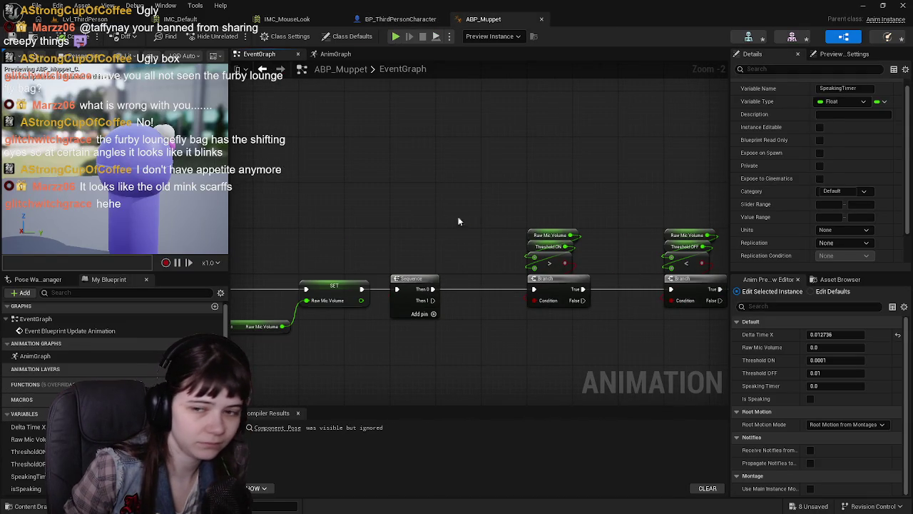
scroll(474, 220, "down", 1)
left_click_drag(532, 230, 401, 235)
scroll(459, 236, "up", 1)
left_click_drag(457, 198, 431, 232)
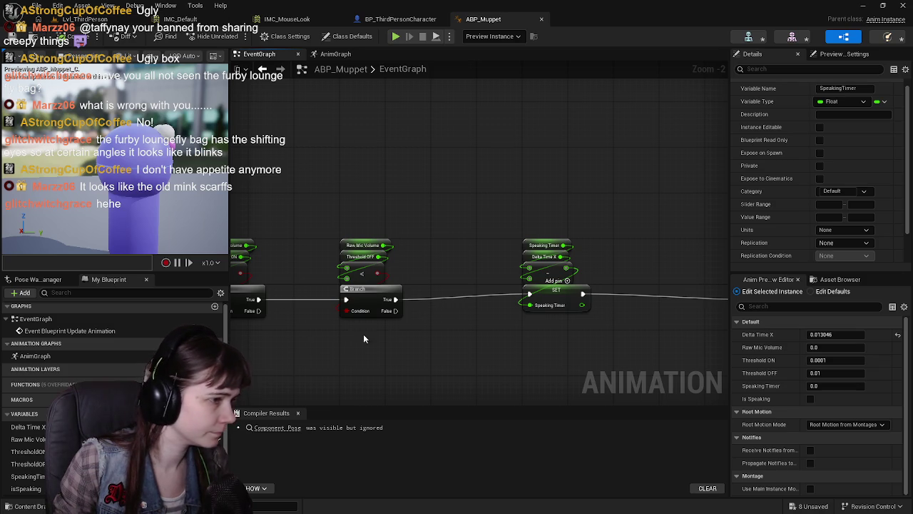
mouse_move(321, 337)
left_mouse_down()
mouse_move(606, 314)
mouse_move(457, 324)
mouse_move(477, 325)
left_mouse_up()
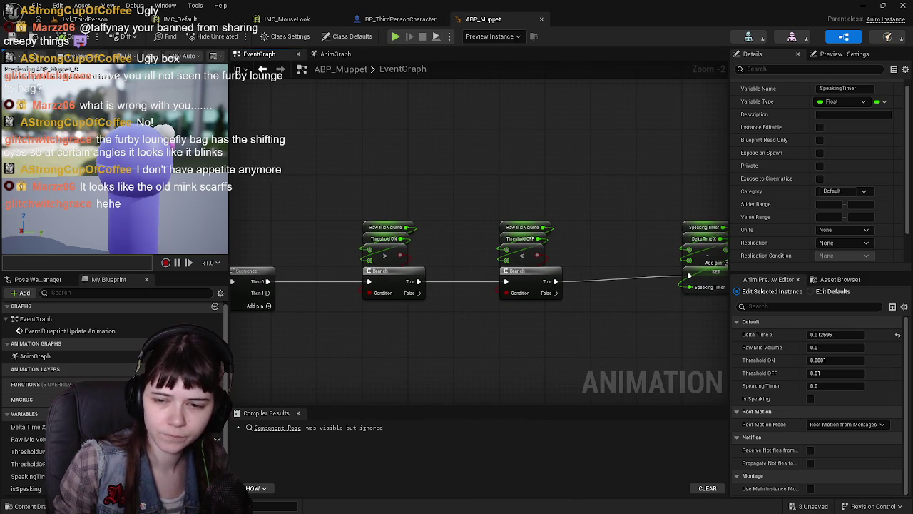
mouse_move(459, 339)
left_mouse_down()
mouse_move(271, 321)
mouse_move(584, 331)
mouse_move(469, 322)
mouse_move(352, 333)
mouse_move(391, 336)
mouse_move(371, 343)
left_mouse_up()
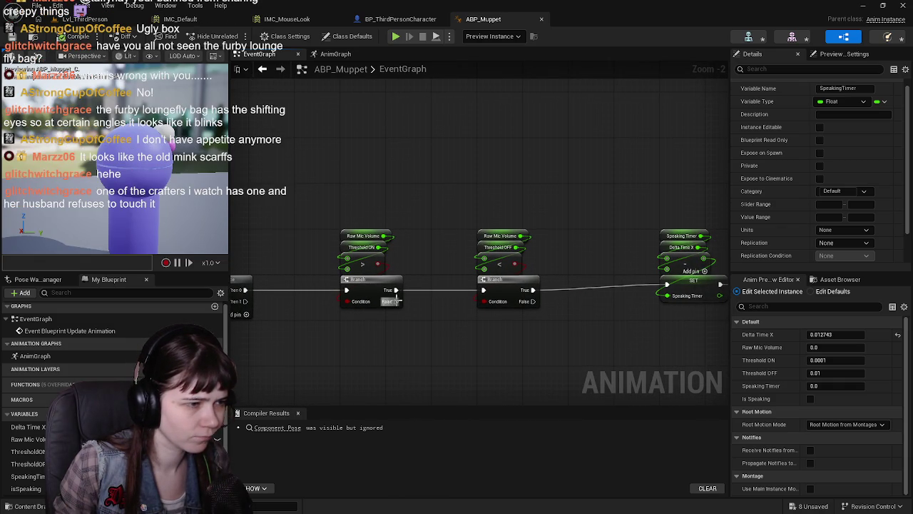
left_click_drag(397, 291, 396, 301)
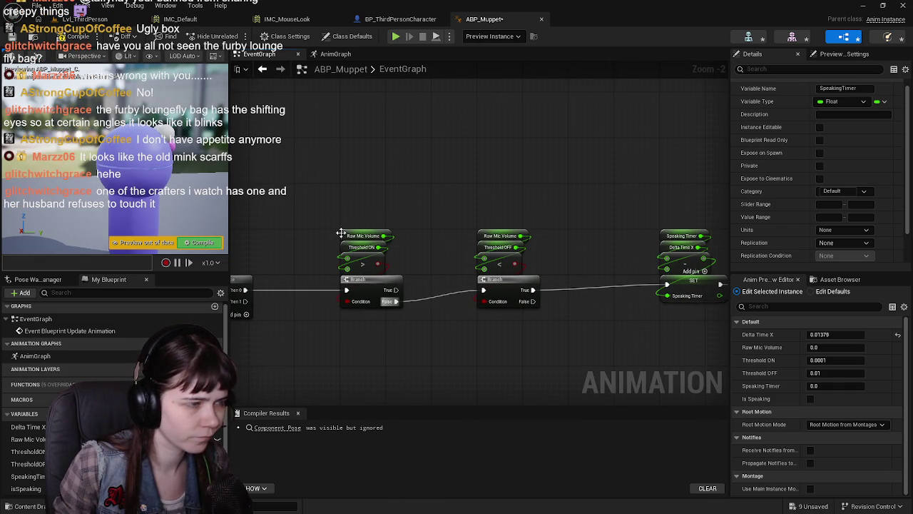
left_click_drag(322, 204, 405, 310)
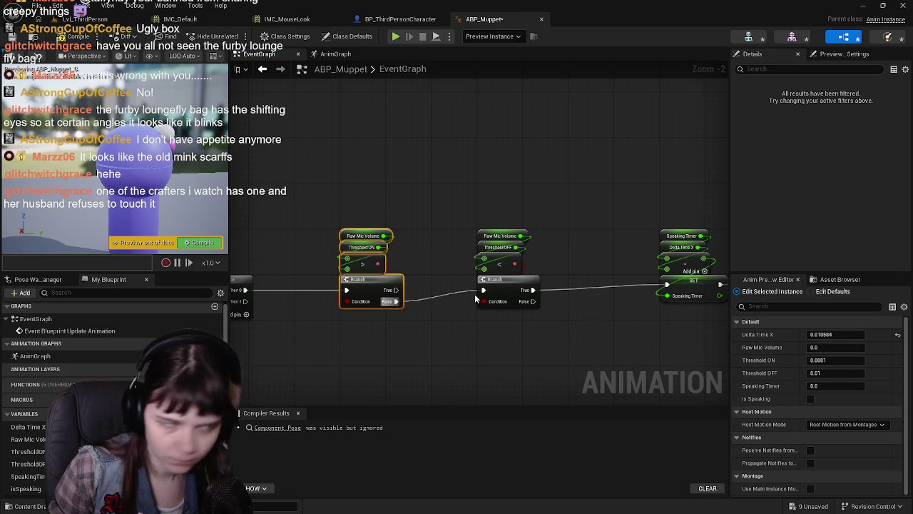
Box-select the Threshold OFF Branch group and drag it lower in the graph.
scroll(362, 288, "down", 3)
left_click_drag(346, 258, 389, 314)
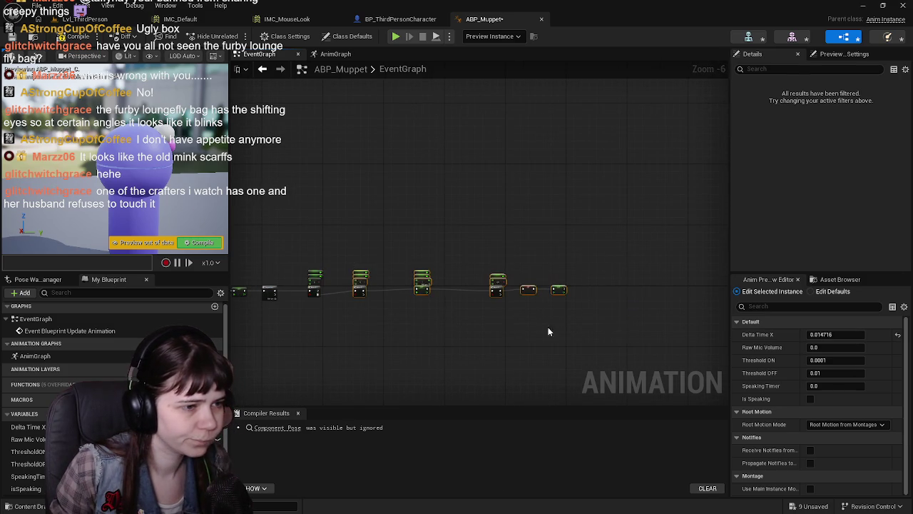
scroll(354, 310, "up", 4)
left_click_drag(514, 269, 514, 326)
left_click_drag(609, 292, 523, 268)
left_click_drag(458, 304, 457, 361)
left_click_drag(518, 274, 539, 310)
left_click(502, 261)
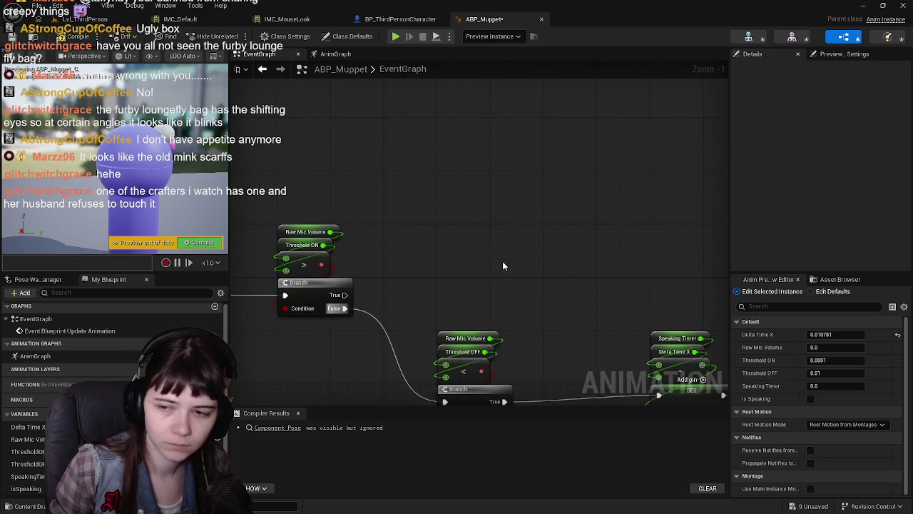
left_click_drag(503, 266, 536, 245)
mouse_move(476, 245)
left_mouse_down()
mouse_move(447, 273)
mouse_move(520, 265)
mouse_move(484, 235)
mouse_move(469, 235)
mouse_move(589, 266)
left_mouse_up()
left_click_drag(516, 243, 515, 256)
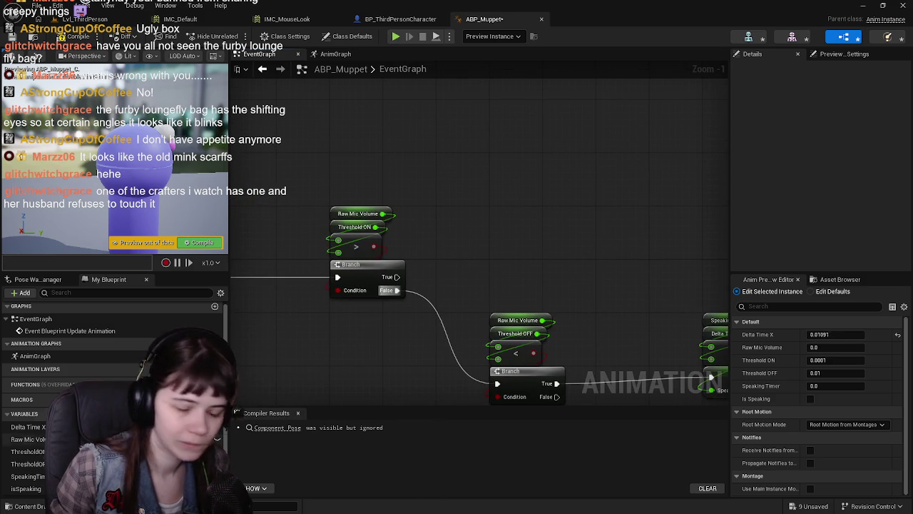
Drop a SET Speaking Timer node and run it from the first Branch's True output.
left_click(28, 476)
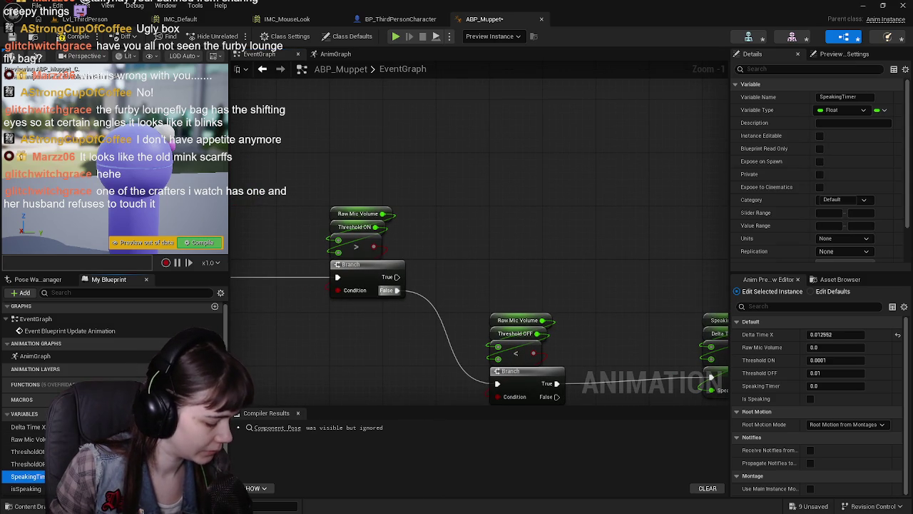
mouse_move(27, 476)
left_mouse_down()
mouse_move(471, 225)
mouse_move(467, 214)
mouse_move(524, 217)
left_mouse_up()
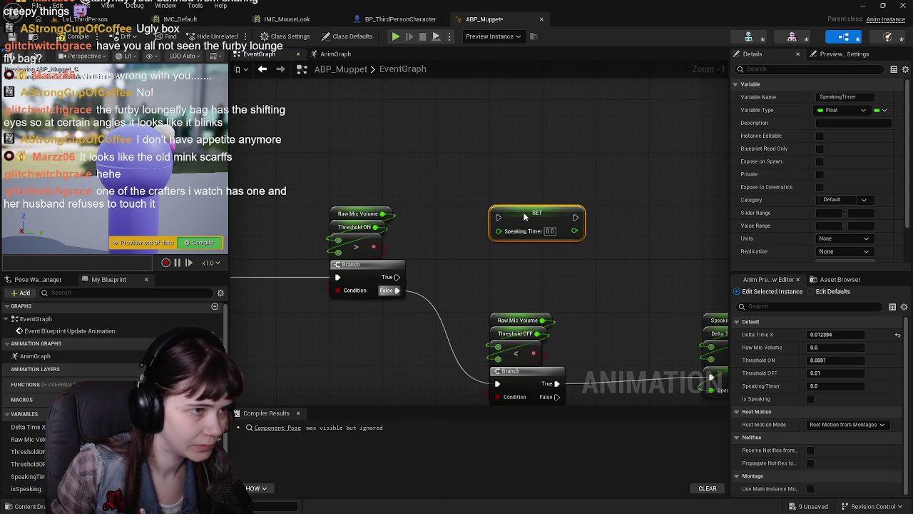
mouse_move(397, 277)
left_mouse_down()
mouse_move(485, 242)
mouse_move(505, 220)
left_mouse_up()
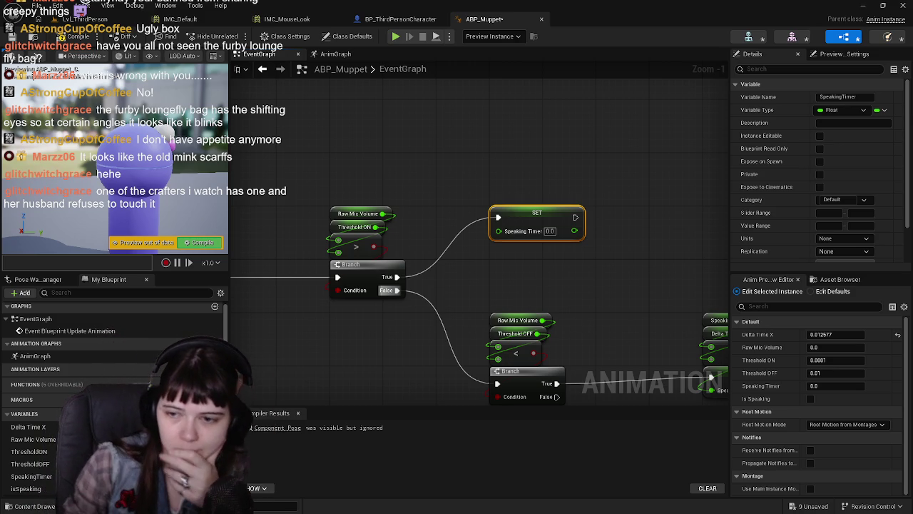
Promote SET Speaking Timer's value pin to a variable named Speaking Hold Time, getter placed above.
scroll(10, 439, "down", 1)
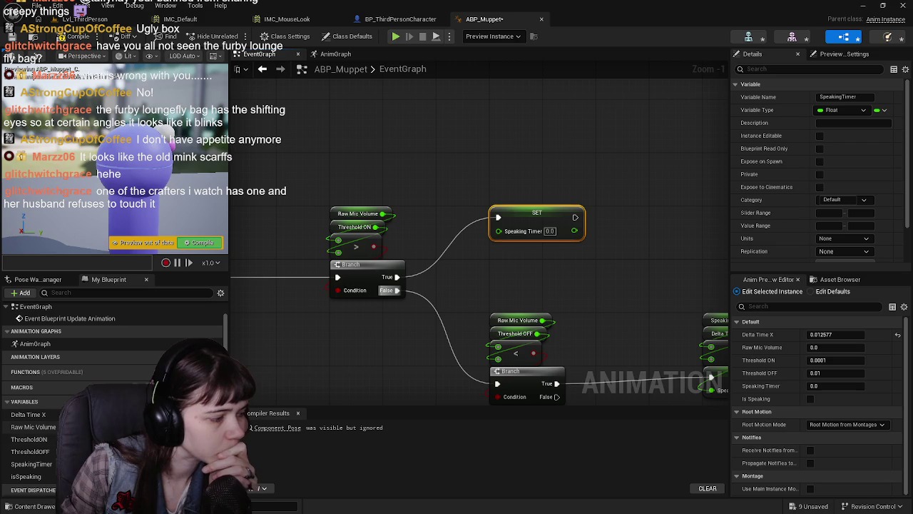
right_click(497, 231)
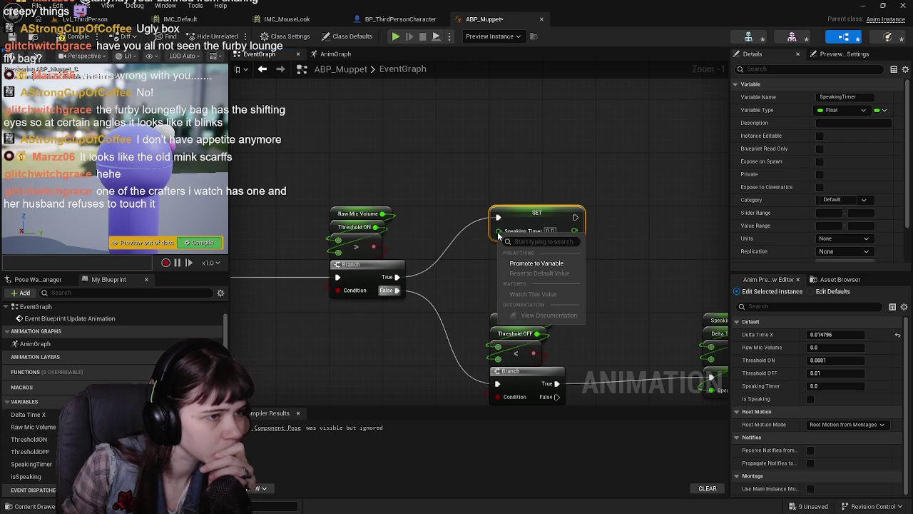
left_click(521, 263)
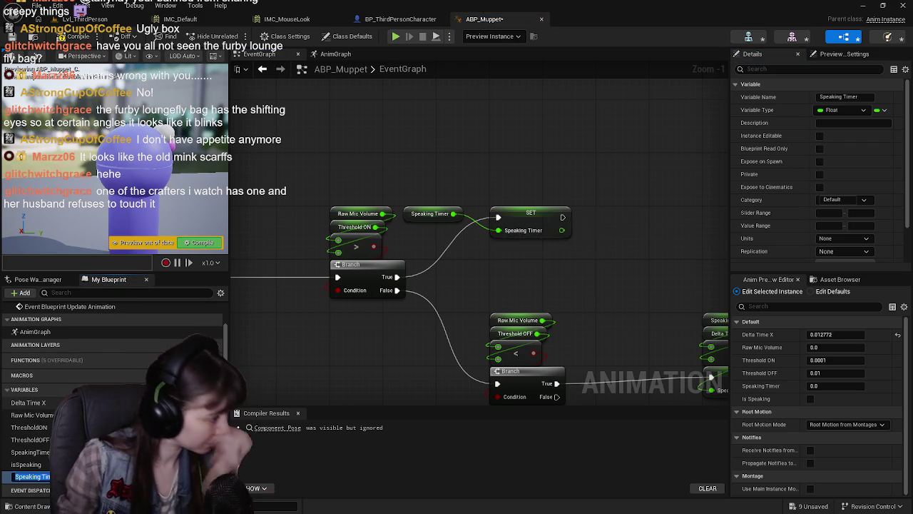
type("Speak")
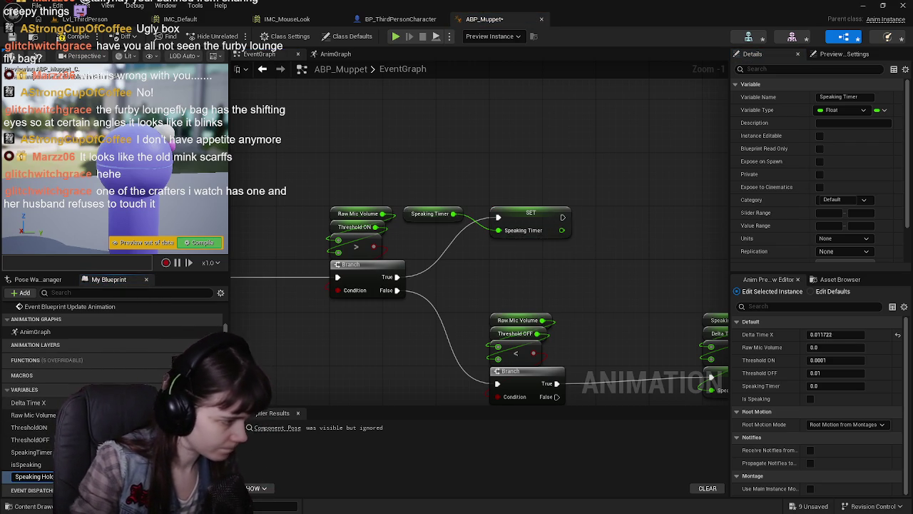
key("Return")
left_click_drag(437, 214, 469, 199)
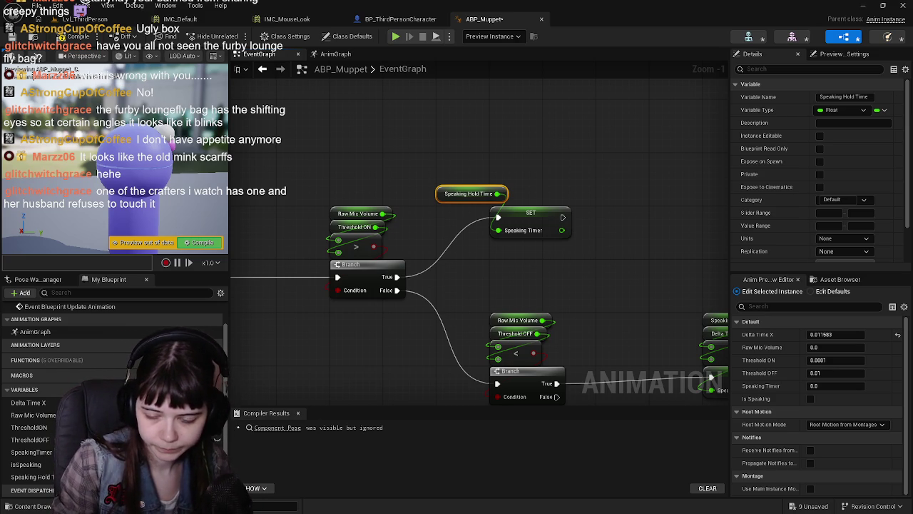
scroll(606, 294, "up", 1)
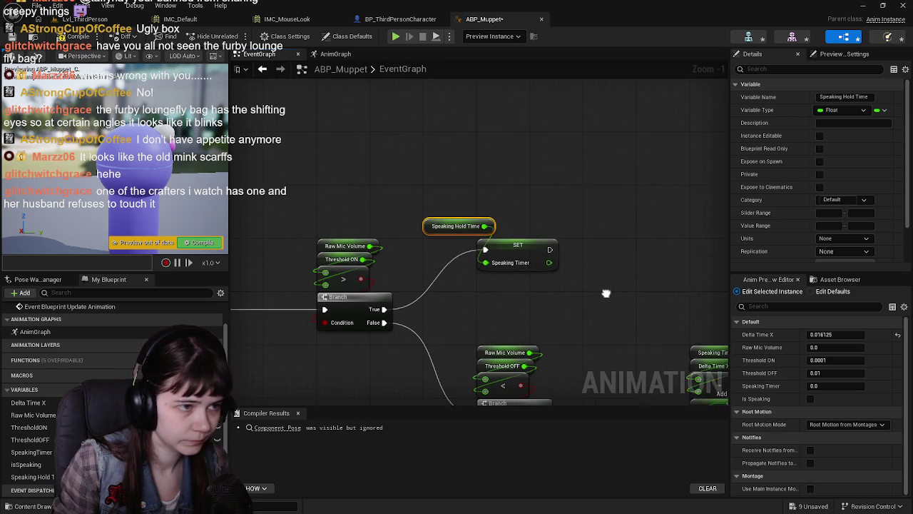
scroll(543, 336, "down", 1)
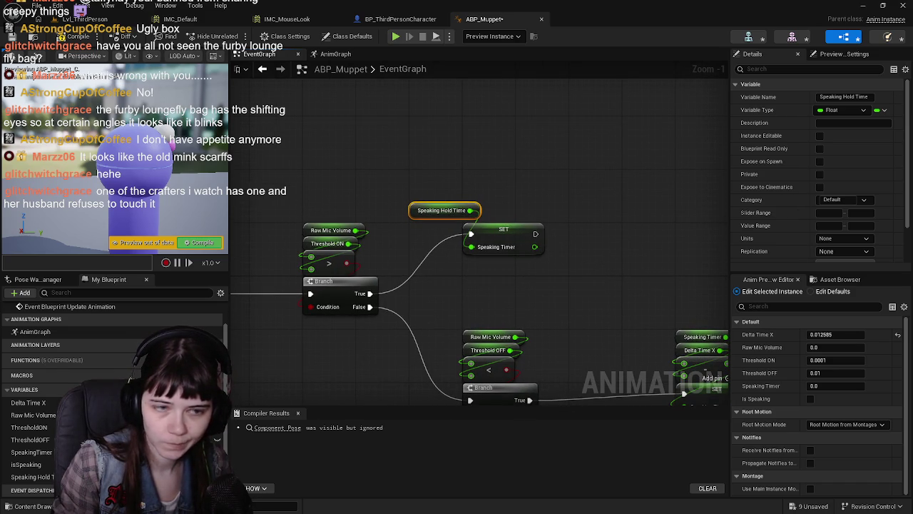
Set Speaking Hold Time's default value to 0.03, then compile and save ABP_Muppet.
scroll(848, 201, "down", 2)
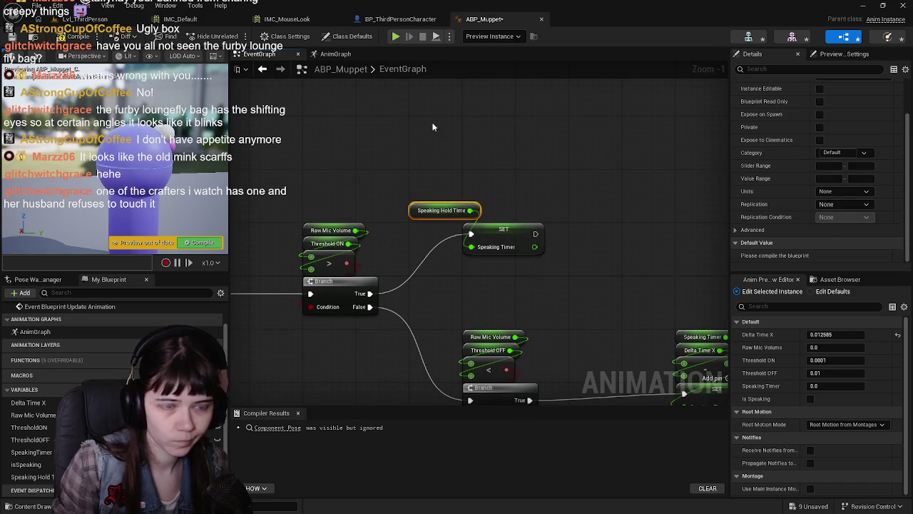
left_click(75, 37)
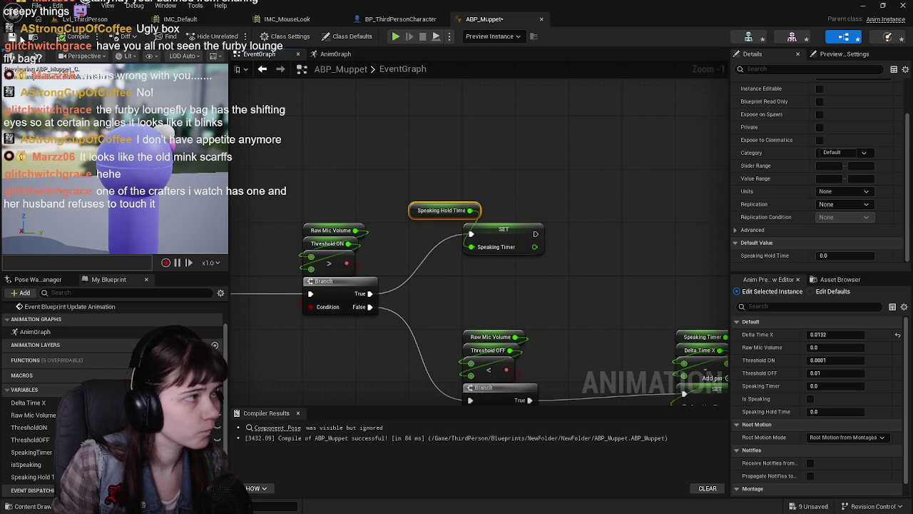
left_click(12, 36)
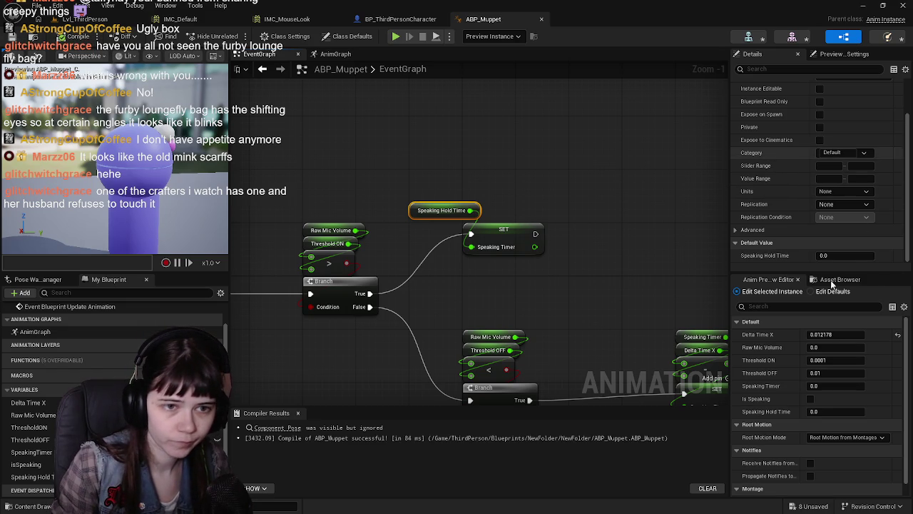
left_click(847, 256)
type("0.03")
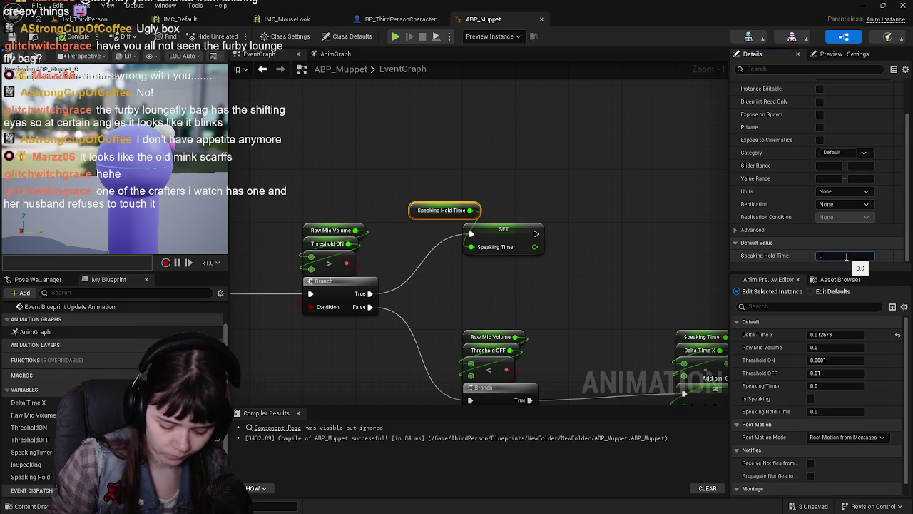
key("Return")
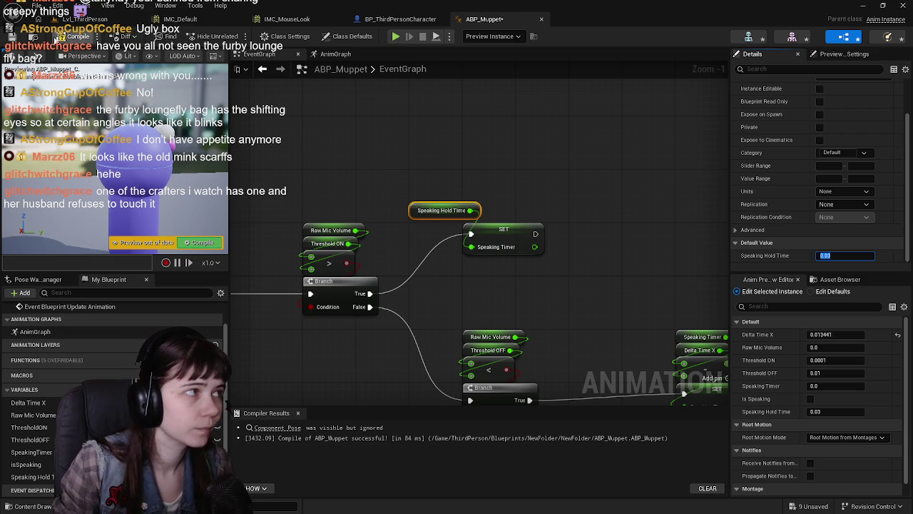
left_click(67, 37)
left_click(12, 37)
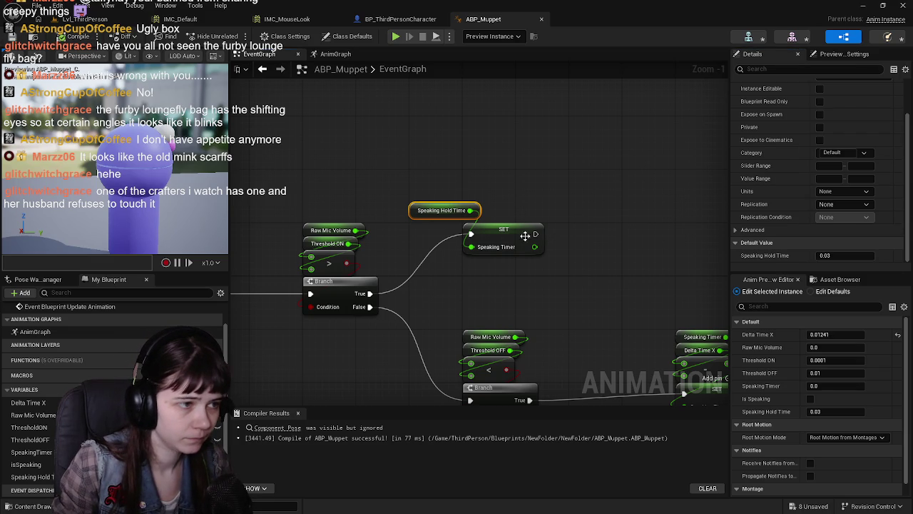
Align the Speaking Hold Time getter with the SET node and save again.
left_click_drag(418, 209, 471, 210)
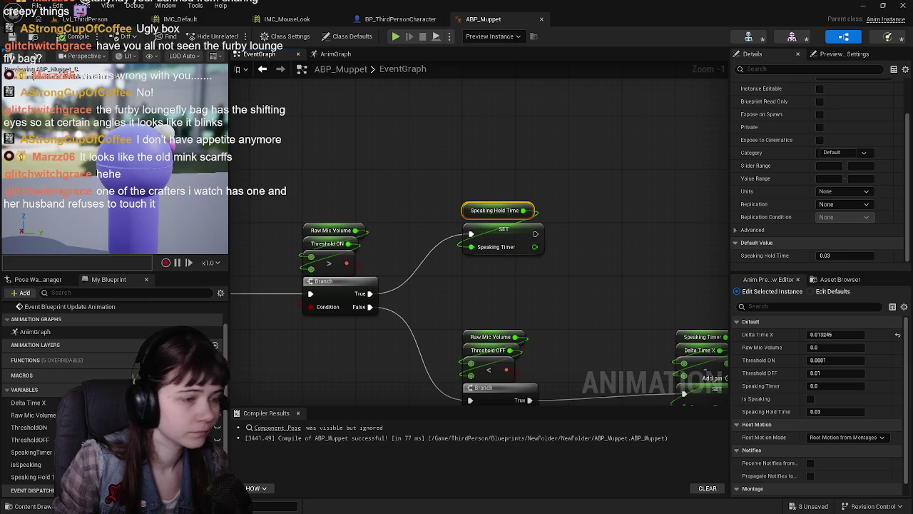
key("ctrl+s")
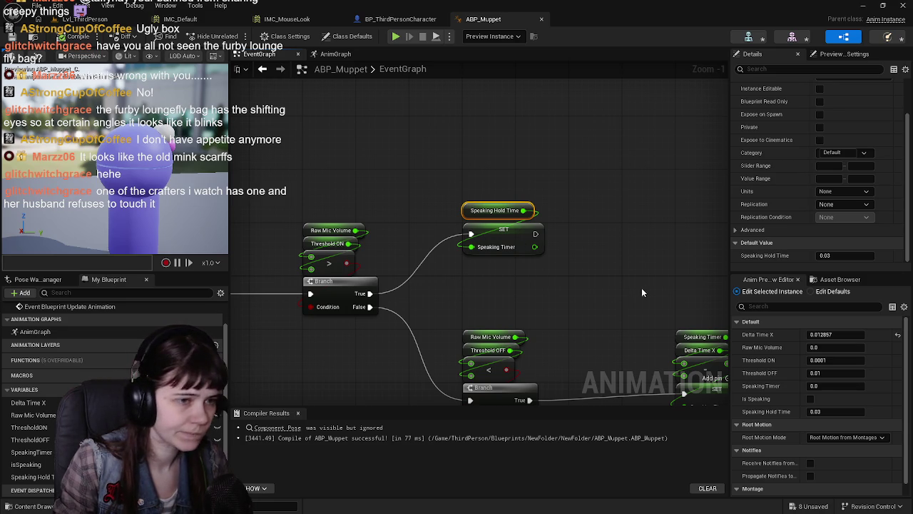
mouse_move(645, 288)
left_mouse_down()
mouse_move(542, 272)
mouse_move(586, 287)
left_mouse_up()
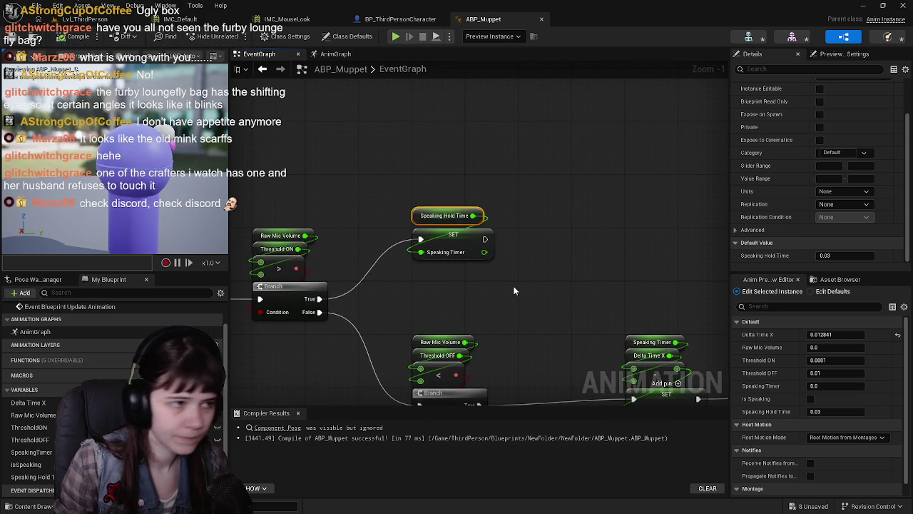
Add a SET isSpeaking node, ticked true, after SET Speaking Timer.
left_click(26, 464)
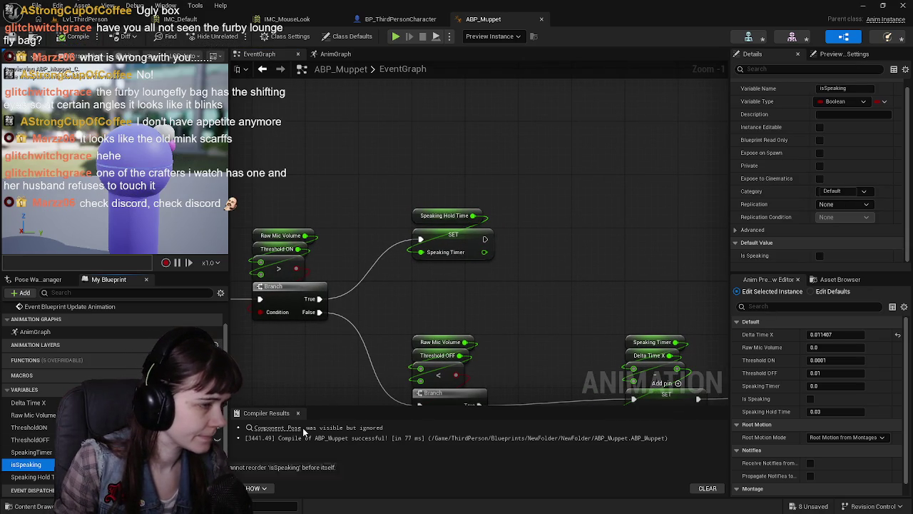
mouse_move(26, 464)
left_mouse_down()
mouse_move(534, 251)
mouse_move(528, 240)
left_mouse_up()
left_click(555, 262)
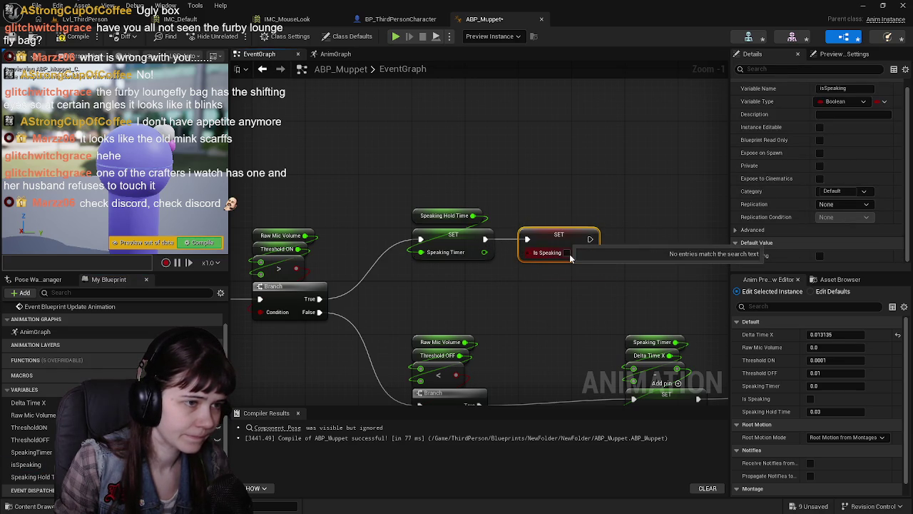
left_click(567, 252)
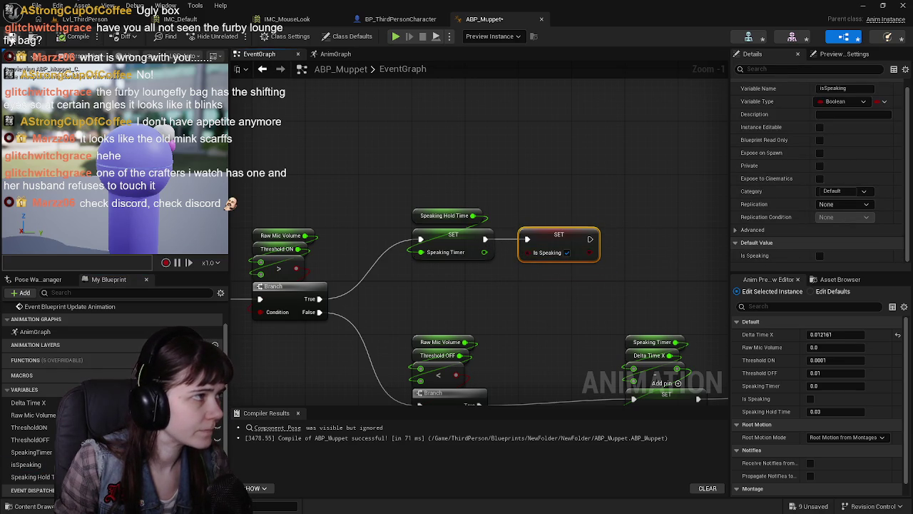
mouse_move(409, 135)
left_mouse_down()
mouse_move(401, 139)
mouse_move(457, 147)
left_mouse_up()
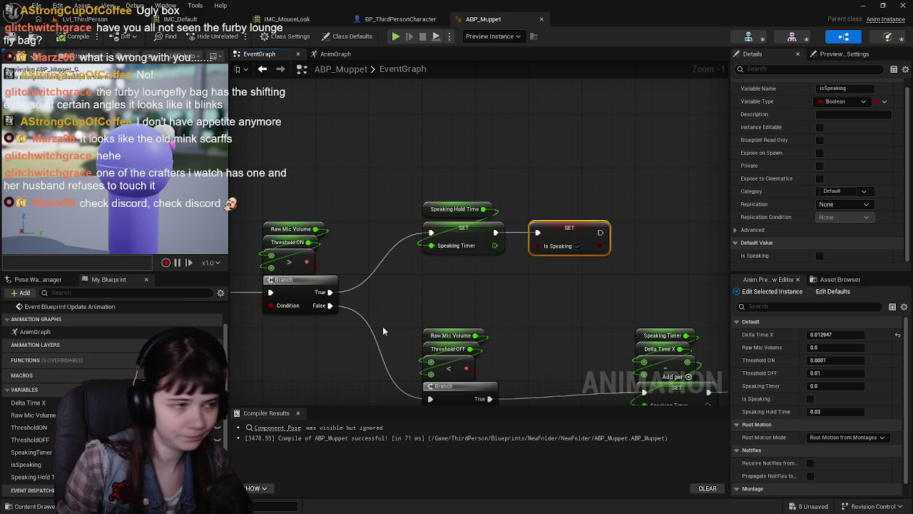
scroll(473, 290, "down", 3)
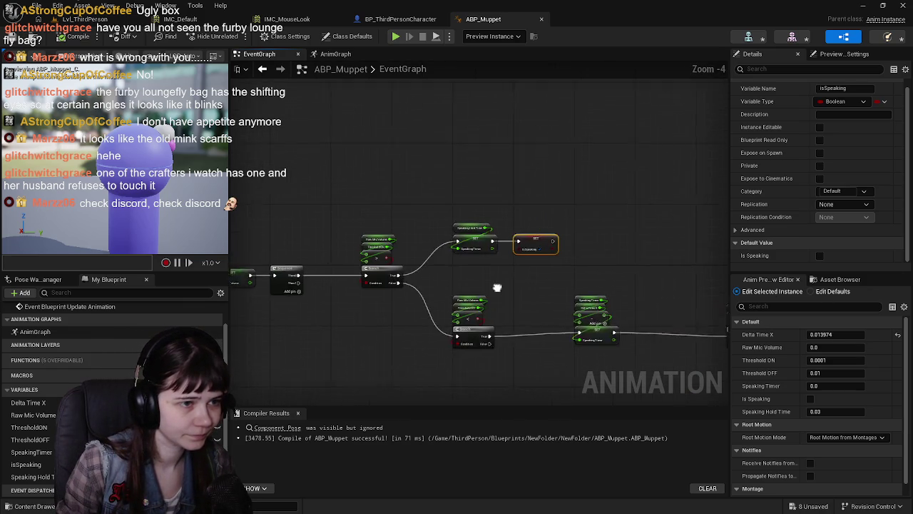
mouse_move(497, 287)
left_mouse_down()
mouse_move(477, 286)
mouse_move(570, 230)
left_mouse_up()
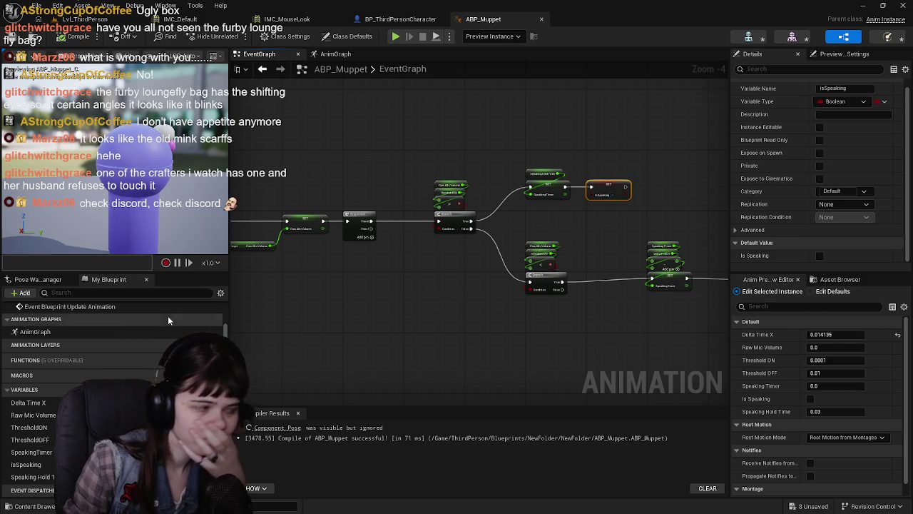
Marquee-select the lower Threshold OFF branch and Speaking Timer nodes and move them up.
left_click(449, 294)
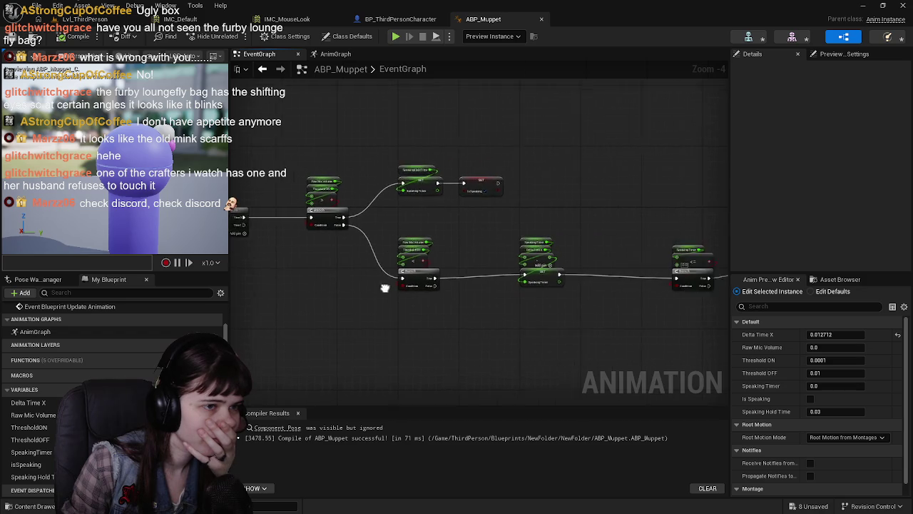
scroll(383, 292, "down", 2)
scroll(377, 290, "up", 2)
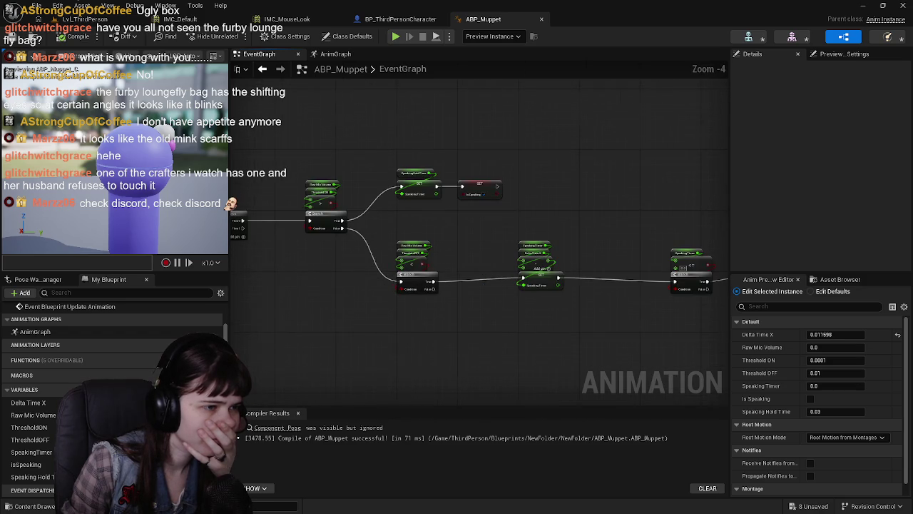
scroll(353, 264, "up", 1)
left_click_drag(273, 239, 696, 348)
scroll(696, 347, "down", 2)
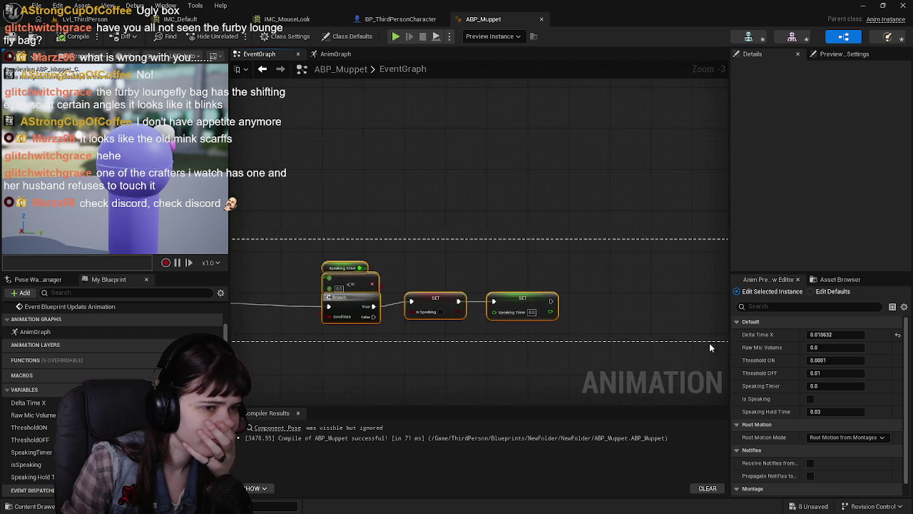
scroll(517, 310, "up", 2)
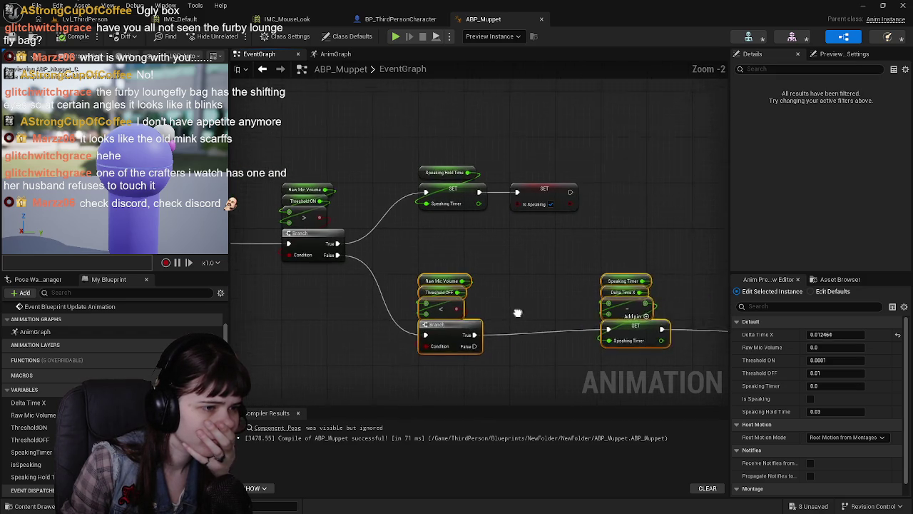
scroll(518, 311, "up", 2)
left_click_drag(415, 324, 412, 291)
scroll(308, 333, "down", 2)
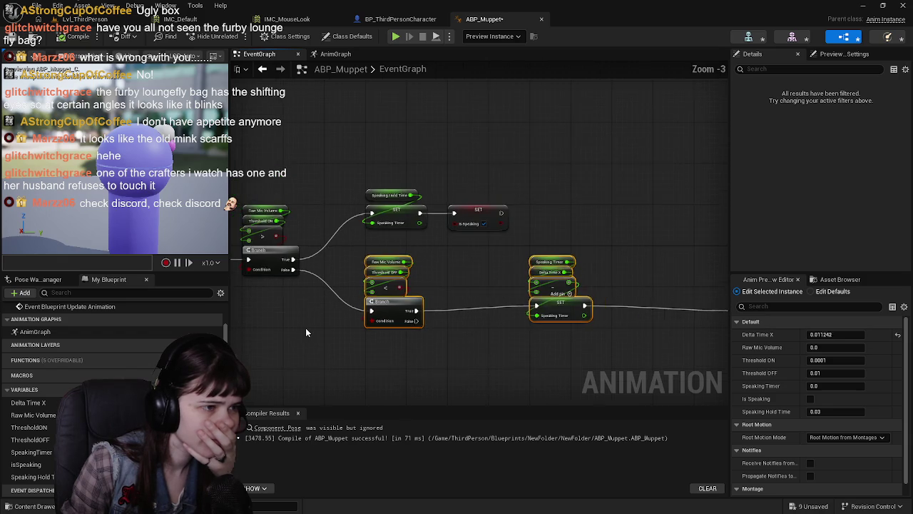
left_click_drag(306, 327, 516, 296)
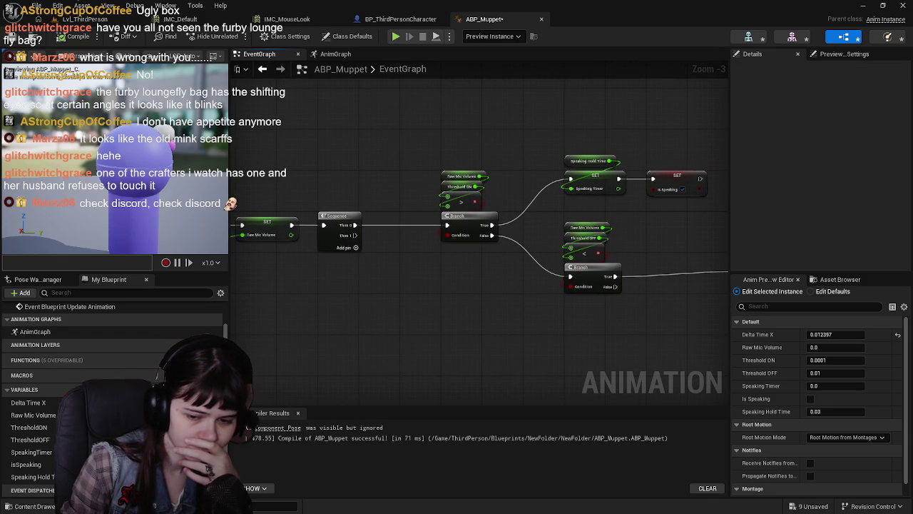
Add a variable named JawOpenAmount, change its type from Boolean to Float, and compile.
left_click(215, 389)
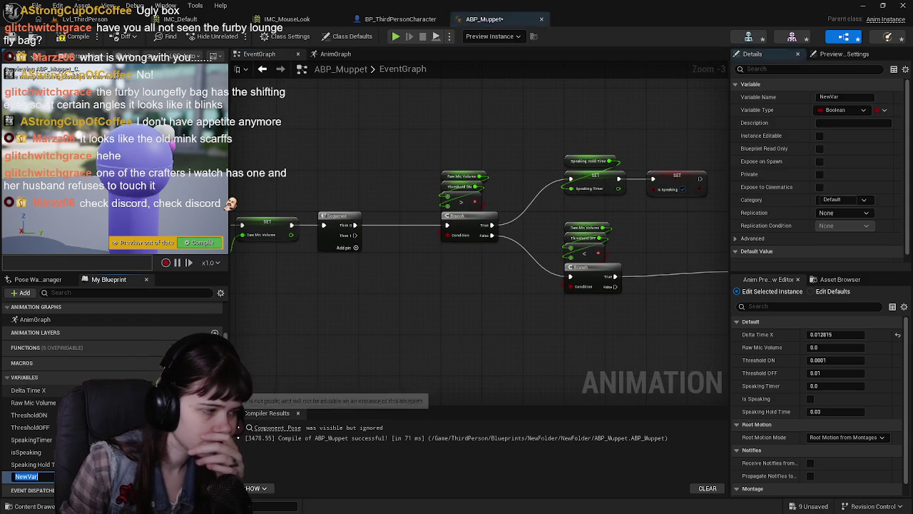
type("Jaw")
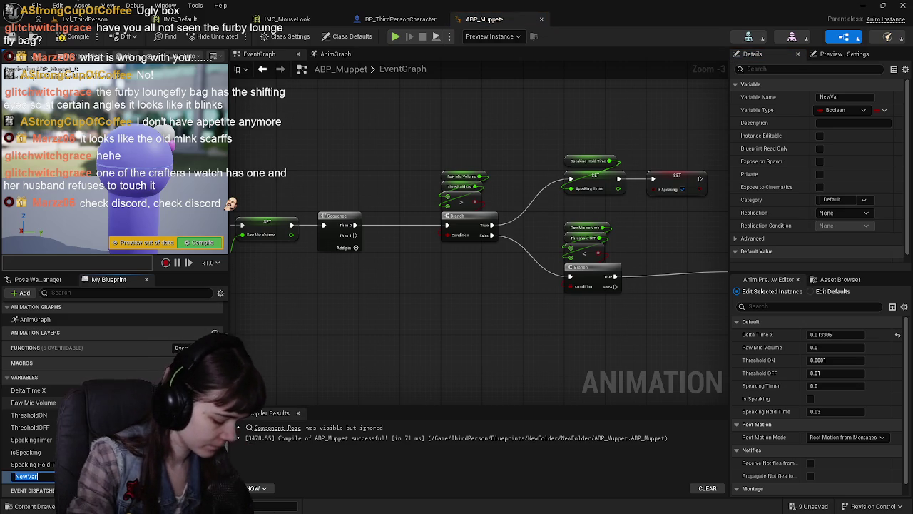
type("Open")
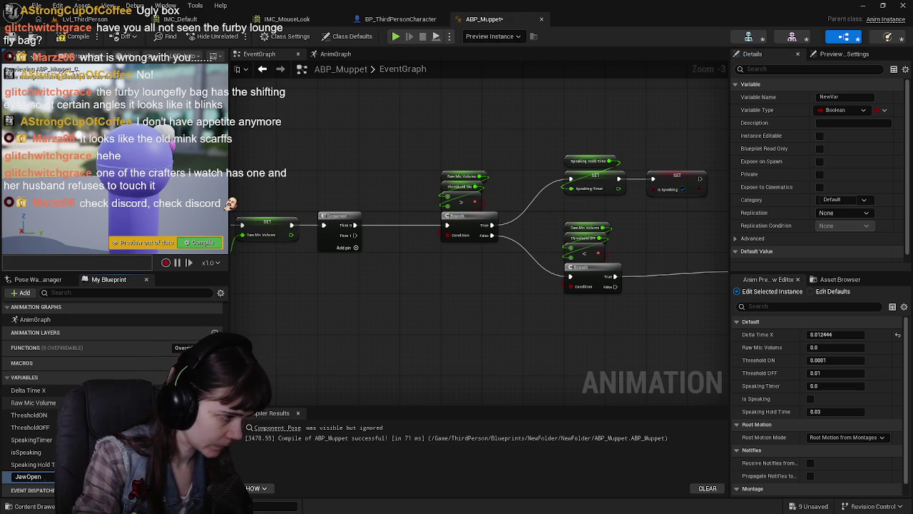
type("Amount")
key("Return")
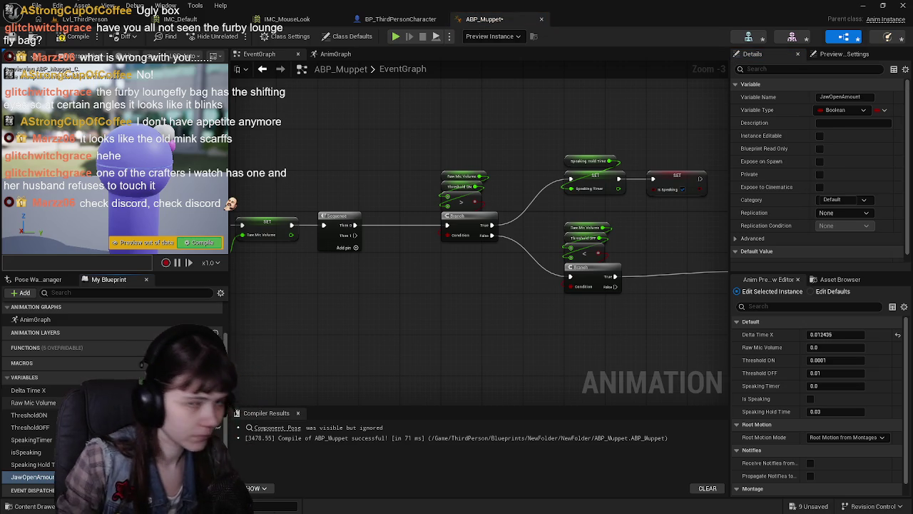
left_click(849, 110)
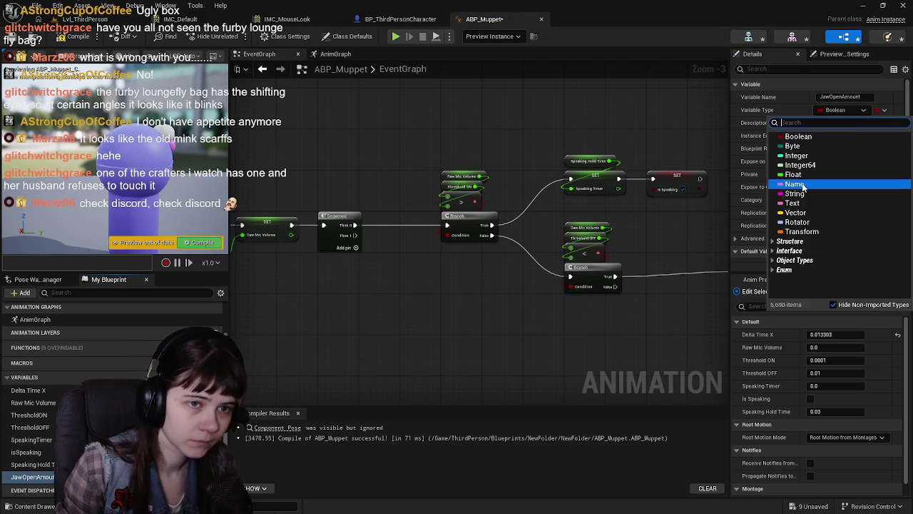
left_click(794, 177)
left_click(74, 36)
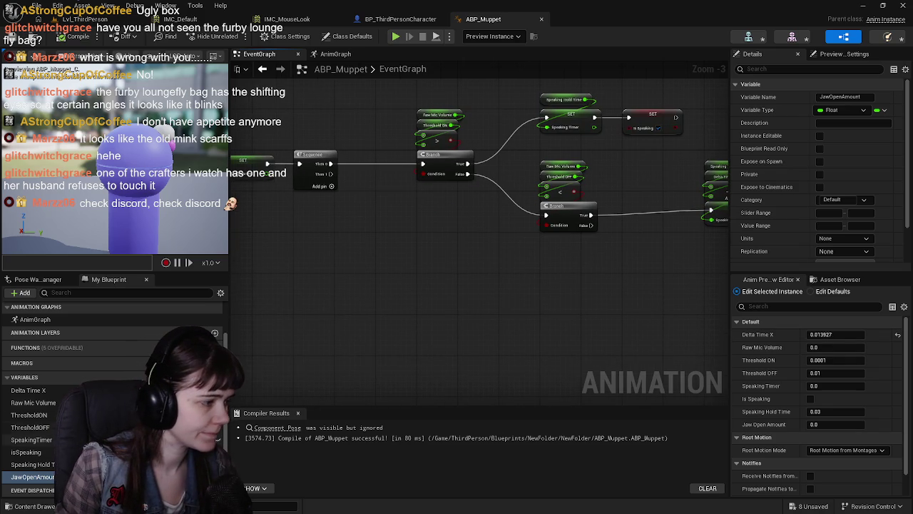
Place a SET JawOpenAmount node driven by the Sequence's Then 1 output, then compile.
mouse_move(32, 476)
left_mouse_down()
mouse_move(362, 364)
mouse_move(357, 320)
left_mouse_up()
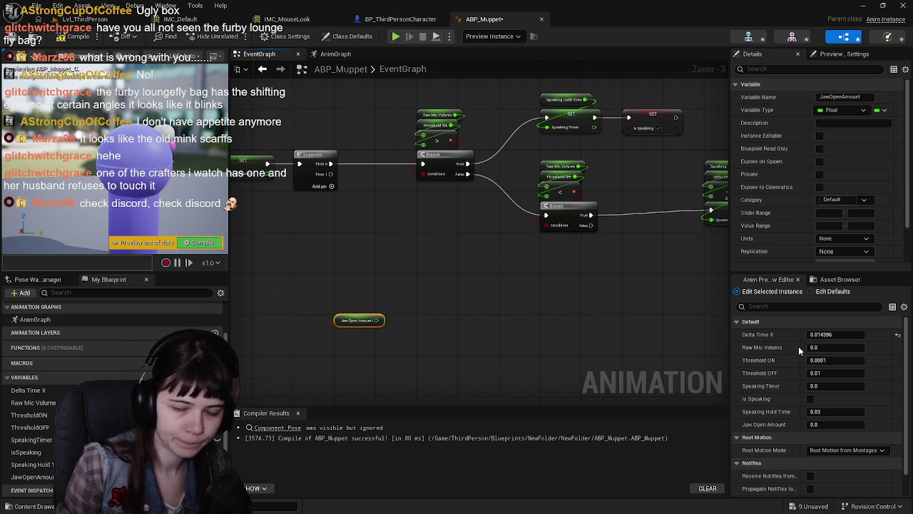
left_click(361, 339)
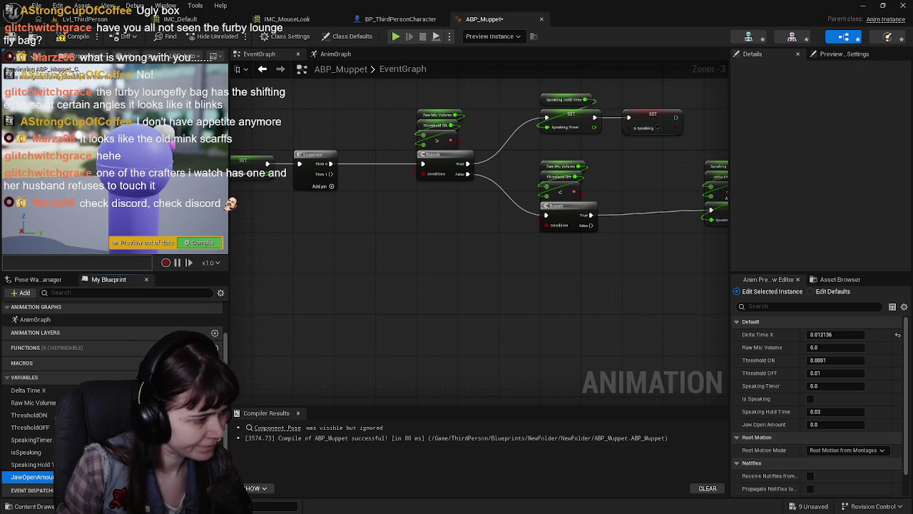
mouse_move(31, 476)
left_mouse_down()
mouse_move(416, 363)
mouse_move(415, 303)
mouse_move(436, 286)
left_mouse_up()
left_click(429, 313)
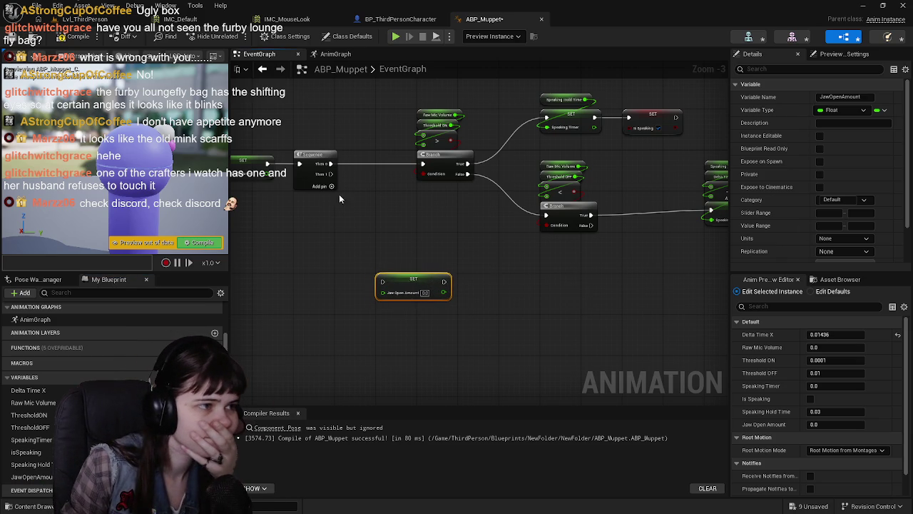
left_click_drag(331, 174, 383, 282)
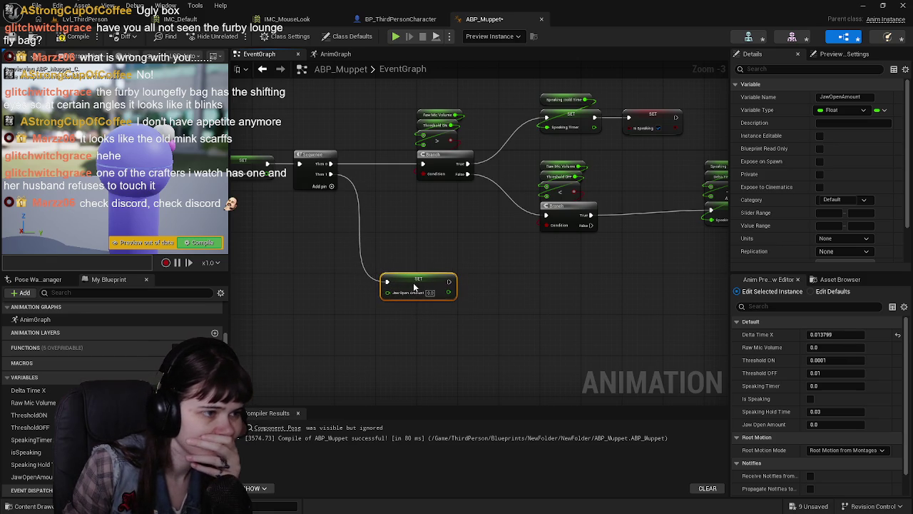
mouse_move(325, 289)
left_mouse_down()
mouse_move(452, 276)
mouse_move(289, 287)
left_mouse_up()
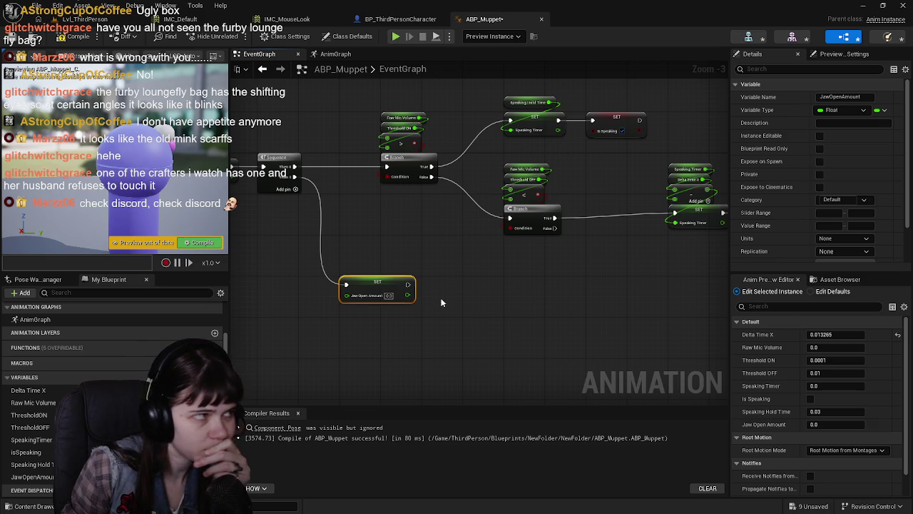
mouse_move(441, 303)
left_mouse_down()
mouse_move(464, 289)
mouse_move(439, 292)
left_mouse_up()
left_click(79, 37)
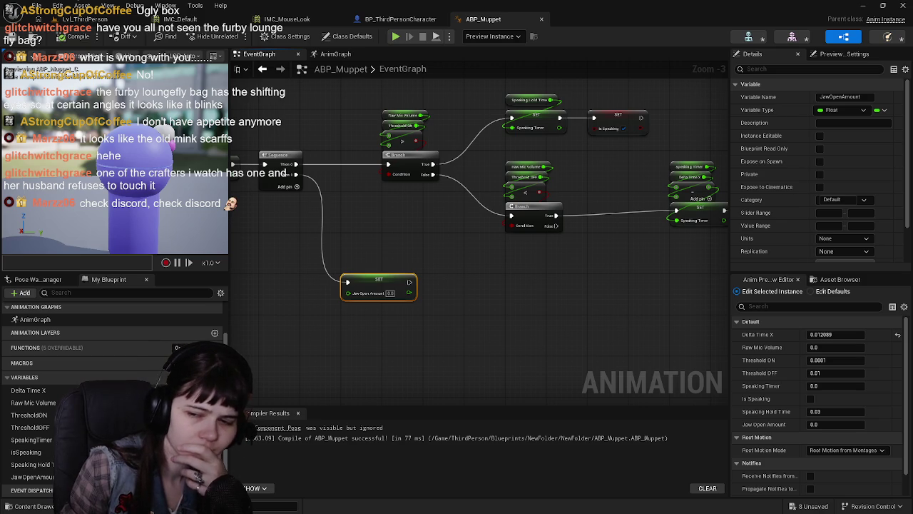
left_click_drag(299, 309, 409, 314)
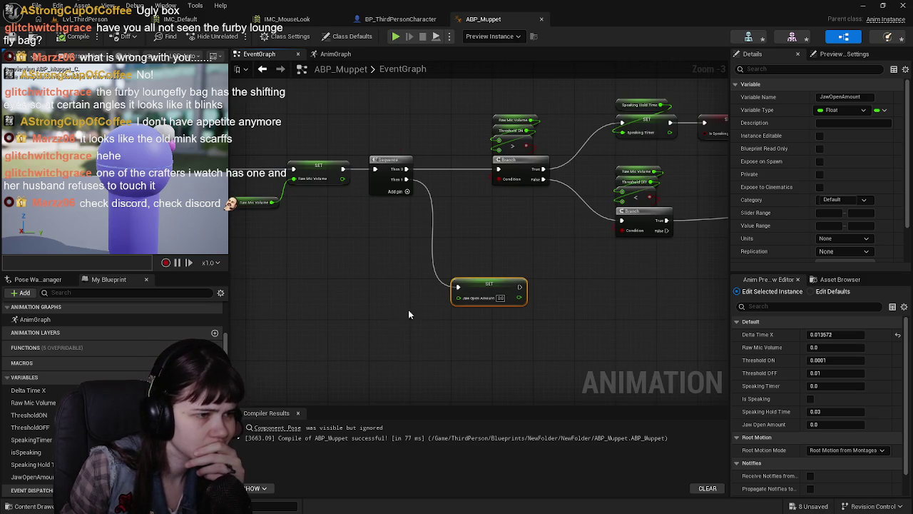
Feed the JawOpenAmount setter from a new FInterp To node placed to its left.
right_click(368, 306)
key("Escape")
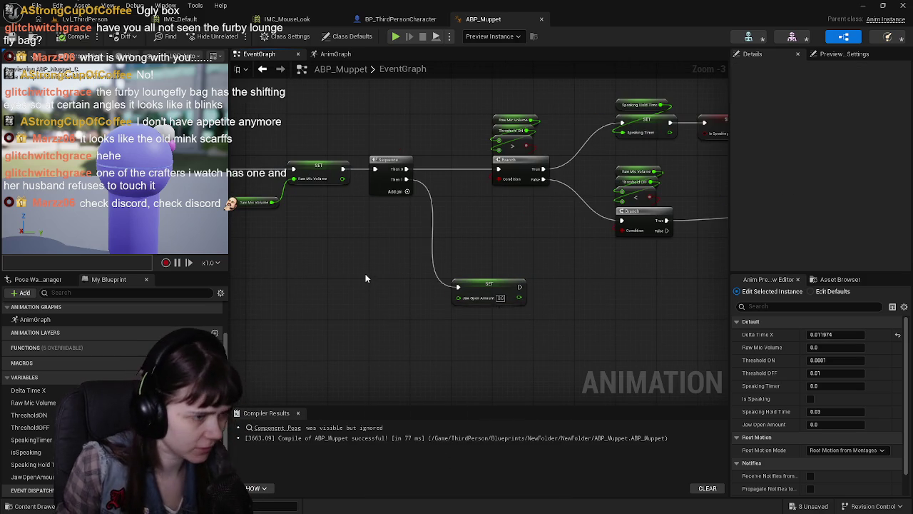
left_click_drag(464, 302, 377, 309)
type("fi")
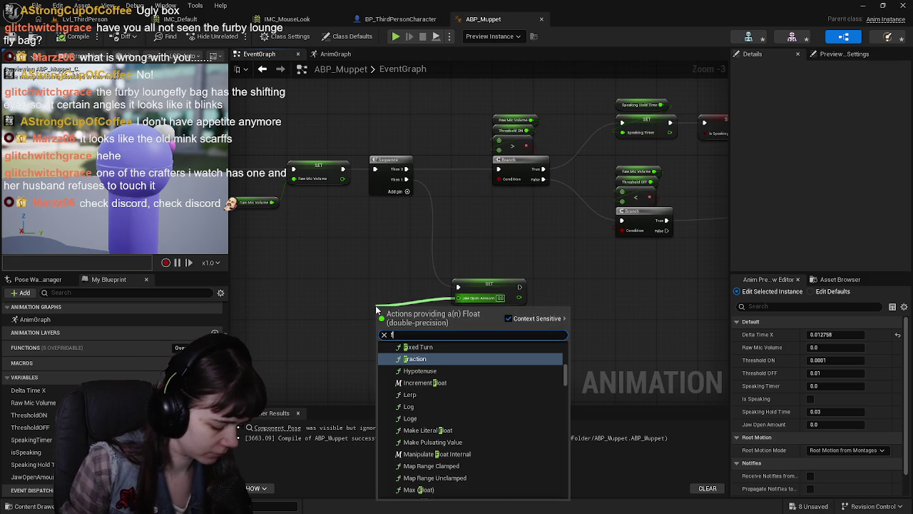
type("nterp")
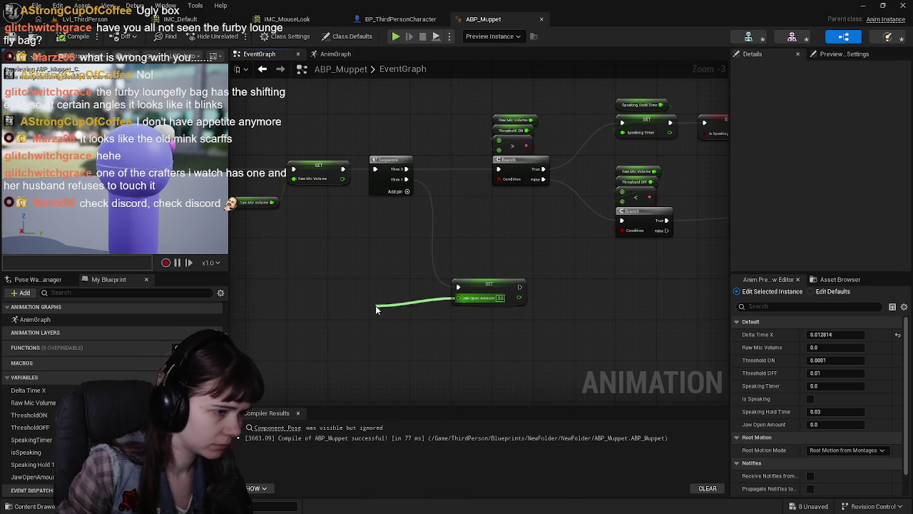
key("Return")
left_click_drag(421, 309, 376, 284)
scroll(375, 284, "up", 1)
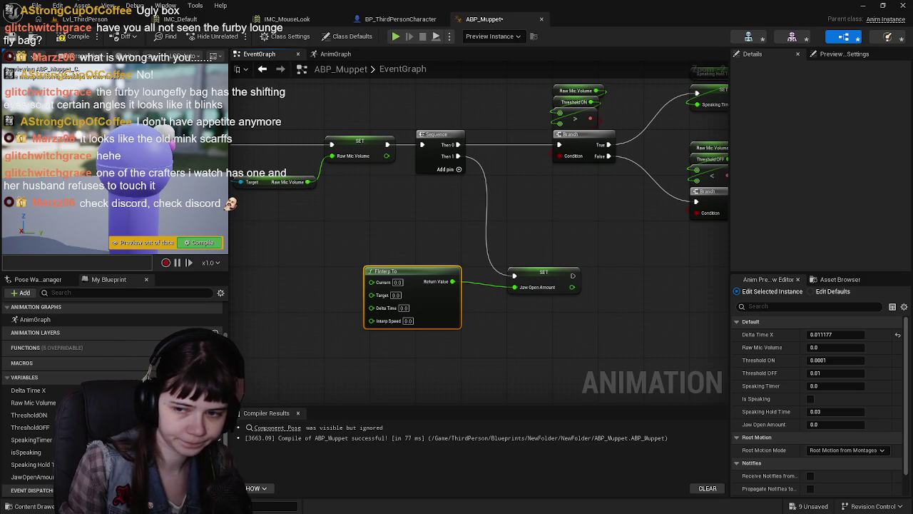
left_click_drag(319, 356, 359, 357)
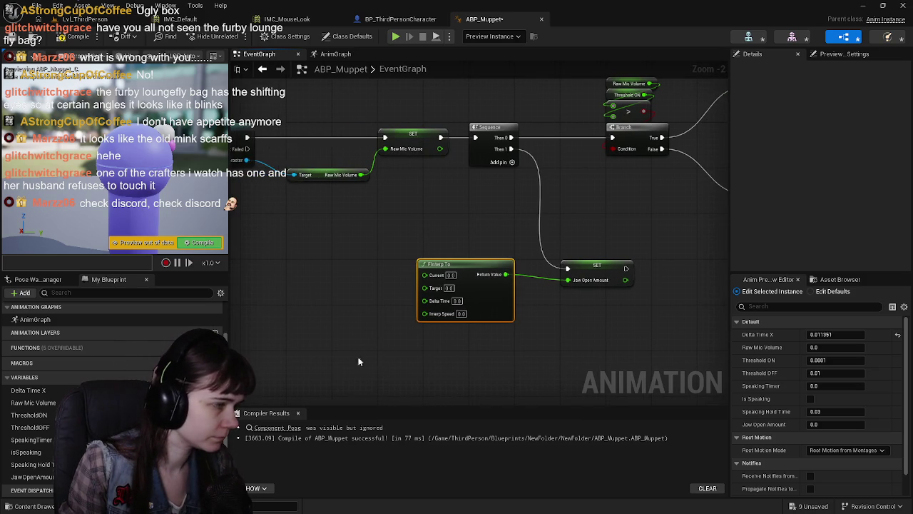
Wire Jaw Open Amount and Delta Time X getters into FInterp To's Current and Delta Time, then save.
mouse_move(32, 477)
left_mouse_down()
mouse_move(343, 261)
mouse_move(313, 271)
mouse_move(426, 274)
left_mouse_up()
left_click_drag(290, 268, 325, 269)
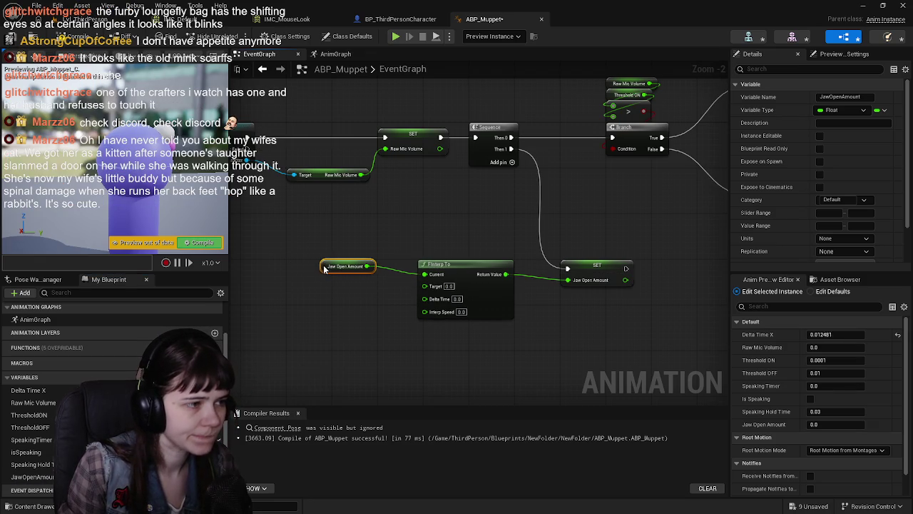
left_click(29, 41)
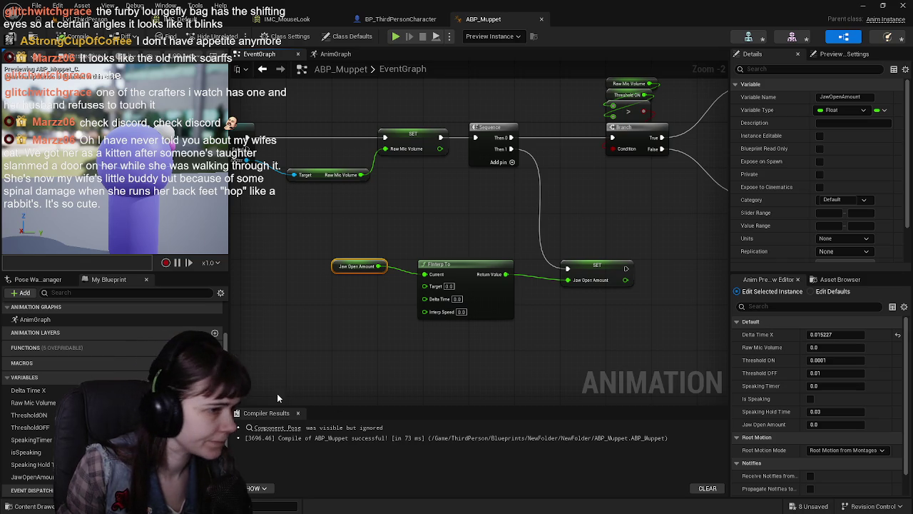
mouse_move(51, 395)
left_mouse_down()
mouse_move(391, 354)
mouse_move(335, 306)
mouse_move(426, 299)
left_mouse_up()
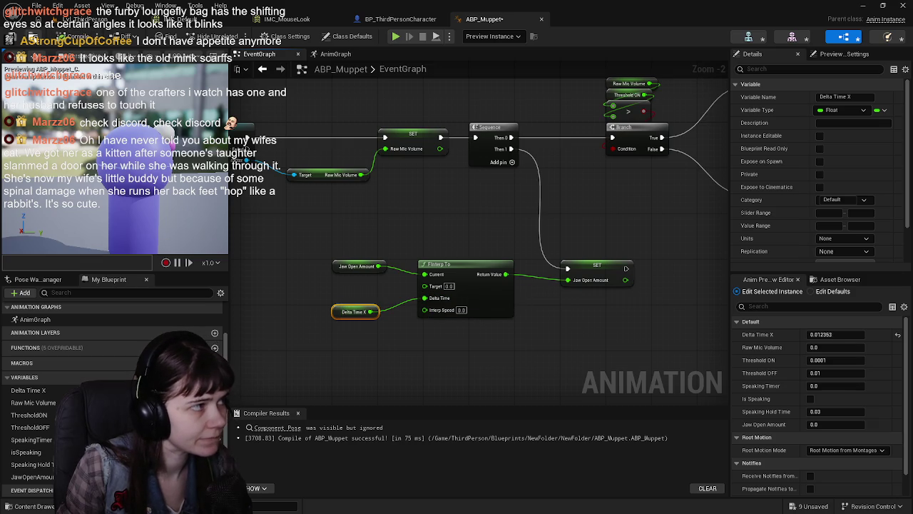
key("ctrl+s")
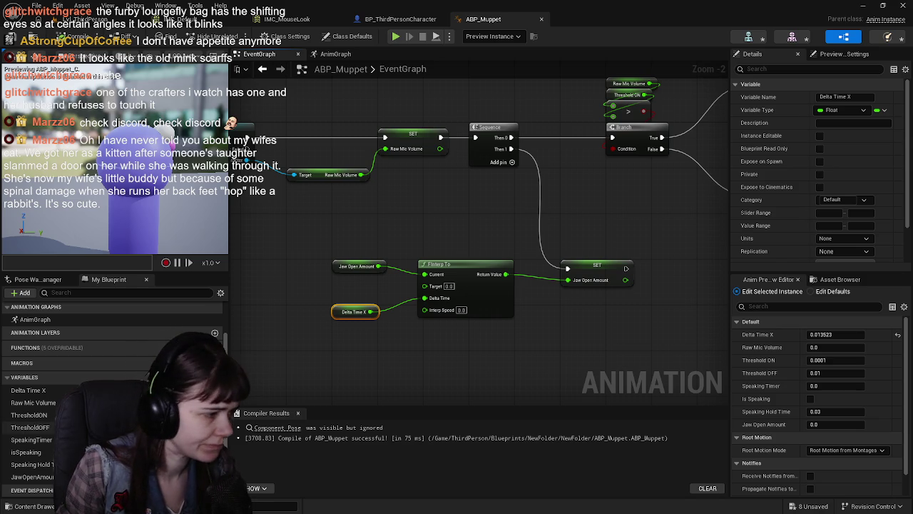
Add an Is Speaking getter driving a new Select Float node.
left_click(27, 452)
left_click_drag(29, 454, 276, 287)
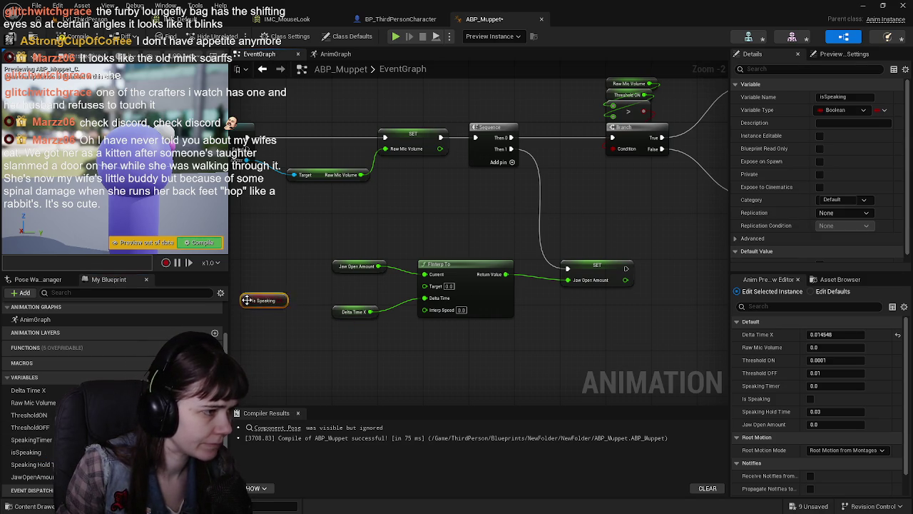
left_click_drag(535, 324, 639, 316)
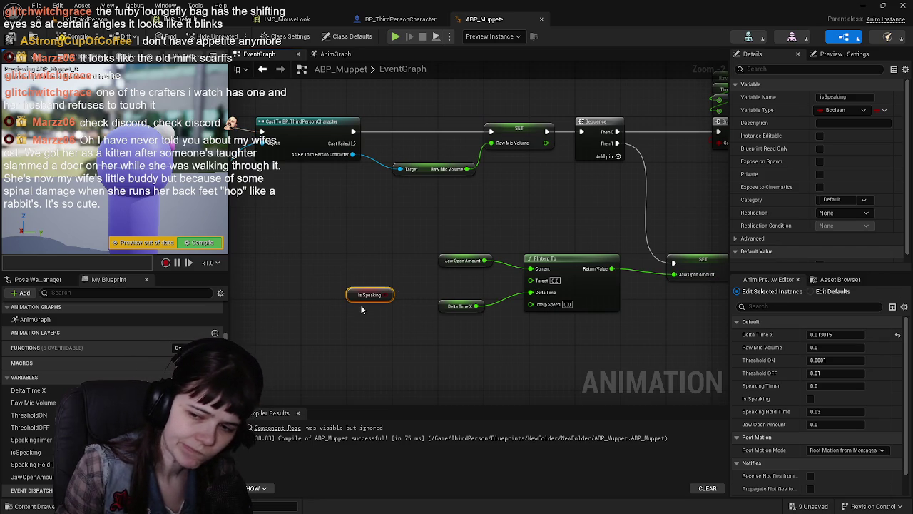
left_click_drag(391, 295, 406, 287)
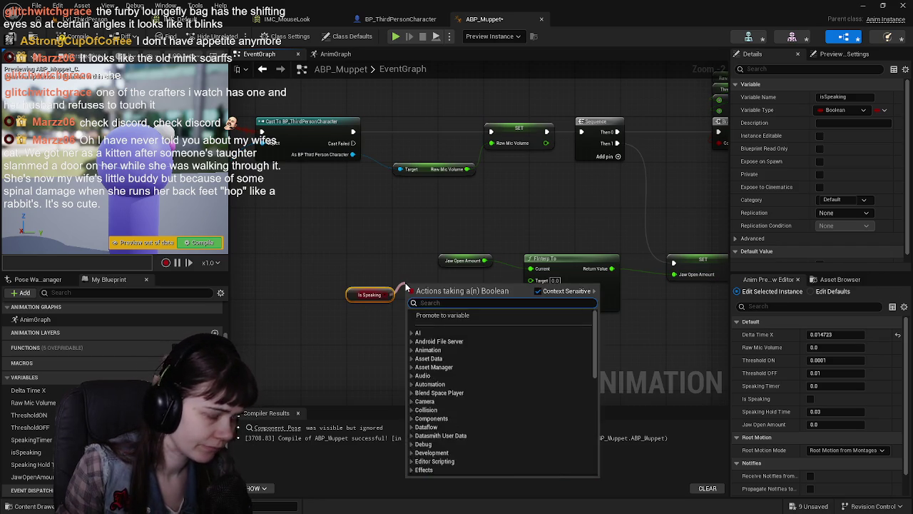
type("select flo")
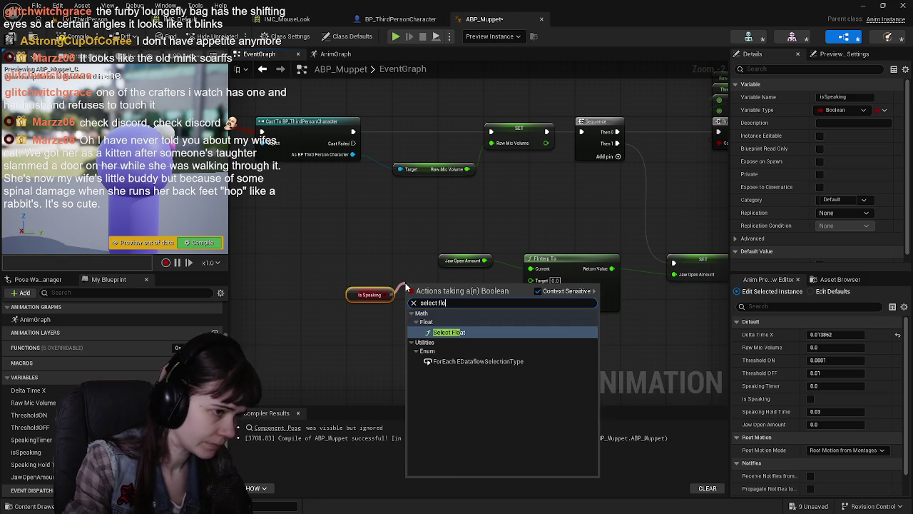
key("Return")
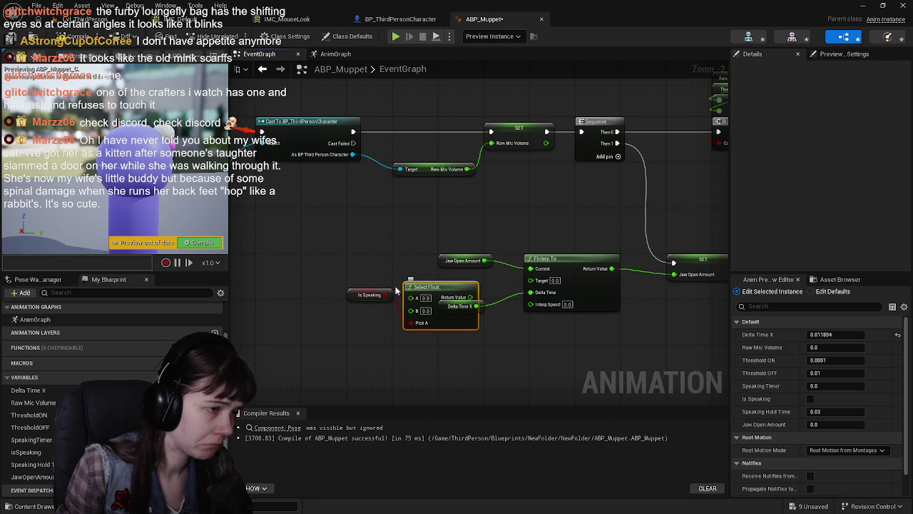
Arrange Is Speaking below Select Float, lower Delta Time X, and start a new variable 'Ope'.
left_click(371, 294)
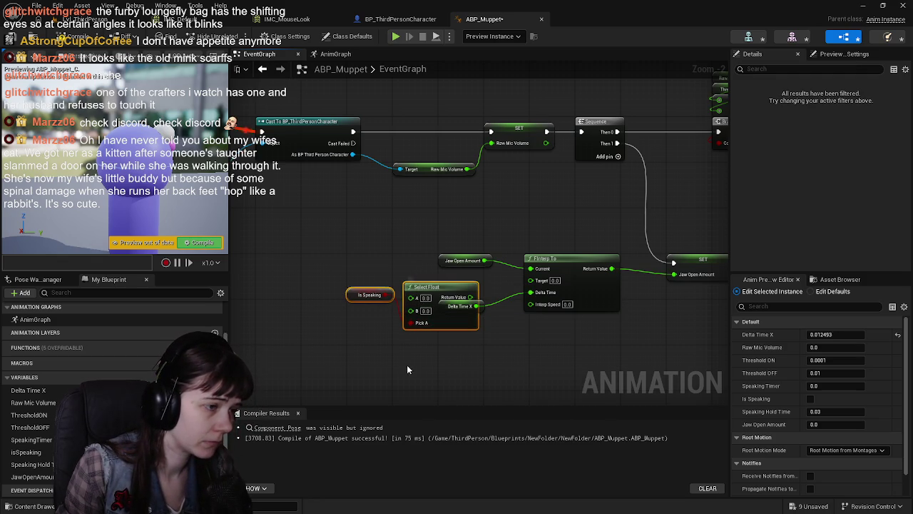
mouse_move(442, 291)
left_mouse_down()
mouse_move(370, 283)
mouse_move(385, 264)
left_mouse_up()
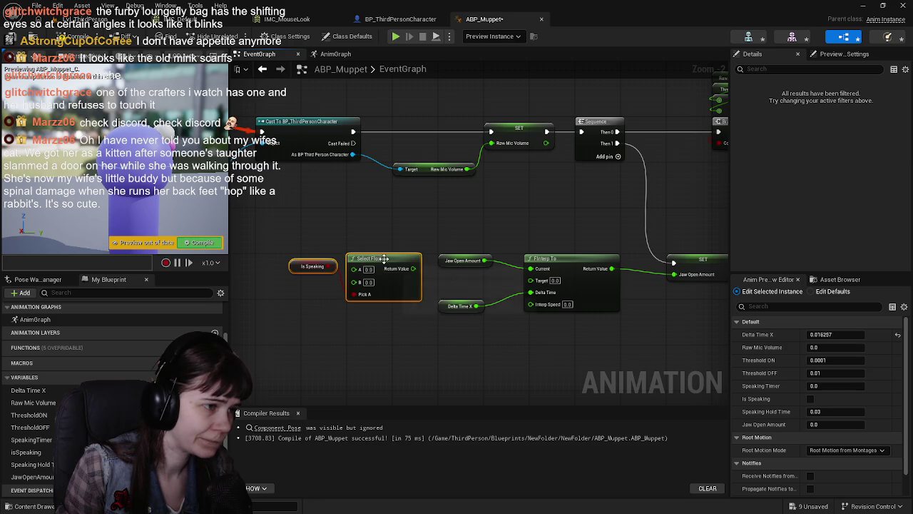
left_click(289, 272)
left_click_drag(300, 268, 357, 307)
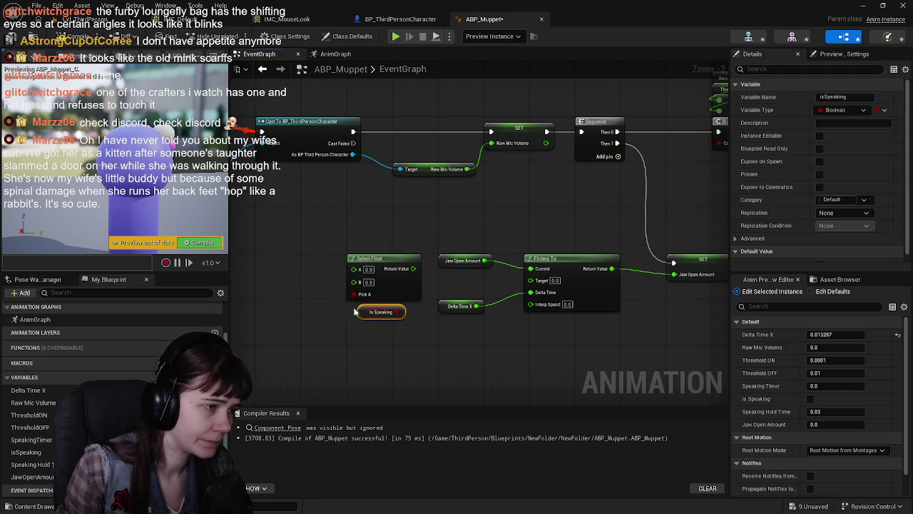
left_click_drag(445, 308, 444, 326)
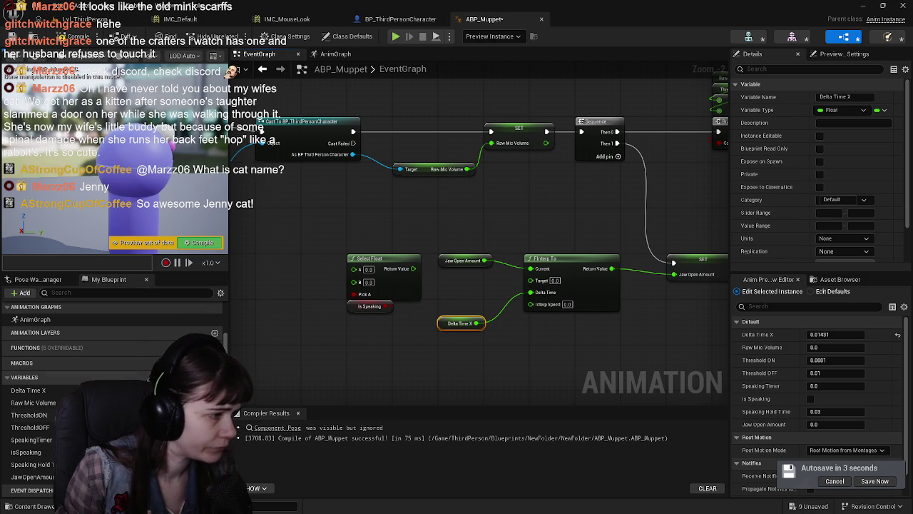
left_click(215, 377)
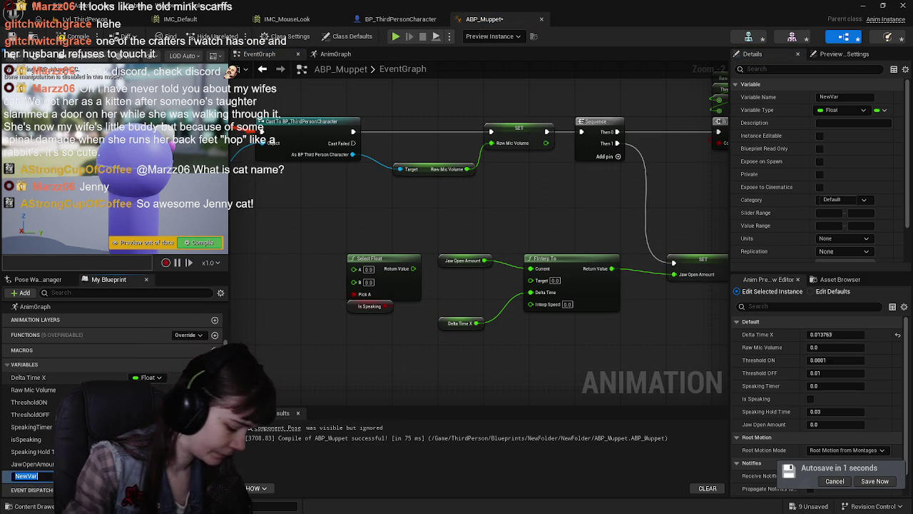
type("Ope")
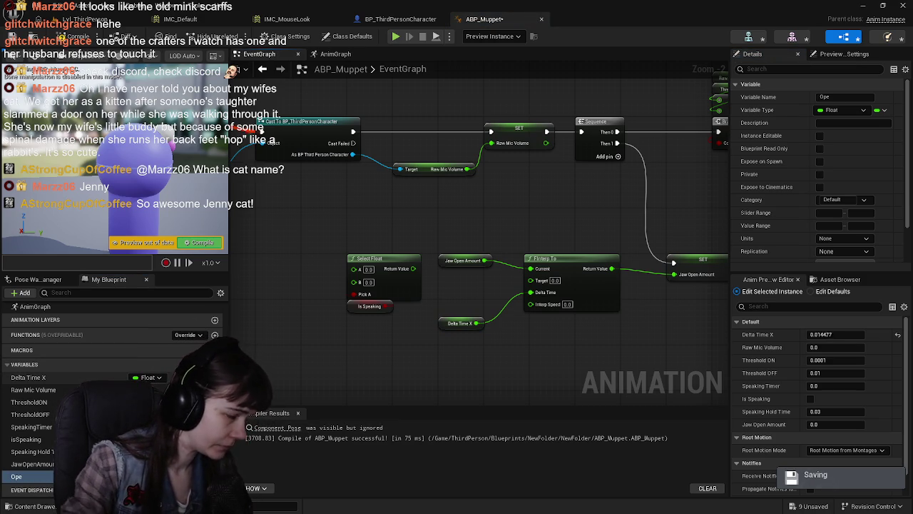
Rename the 'Ope' variable to OpenAmount, compile, and set its default value to 0.3.
key("F2")
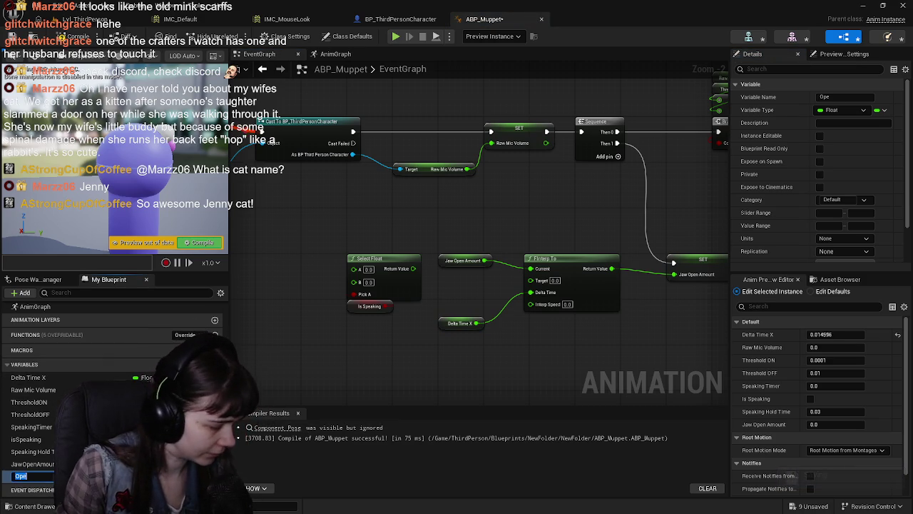
type("O")
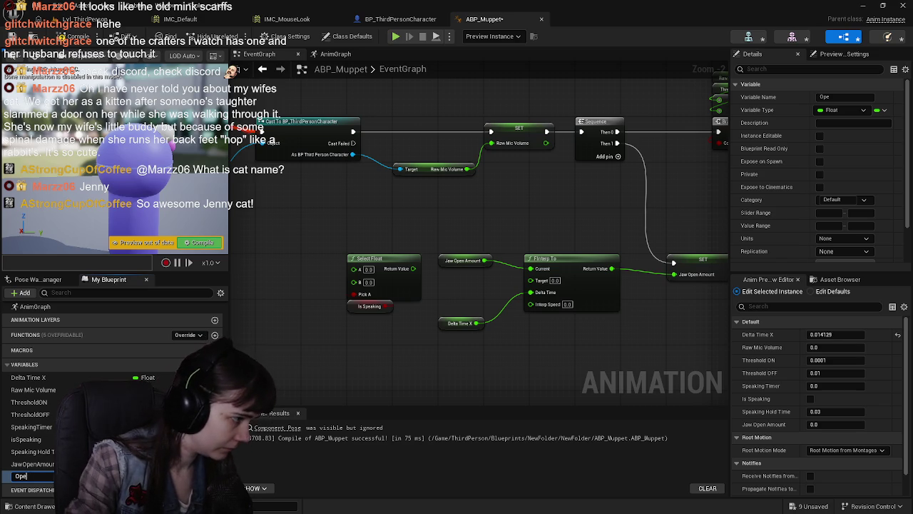
key("Return")
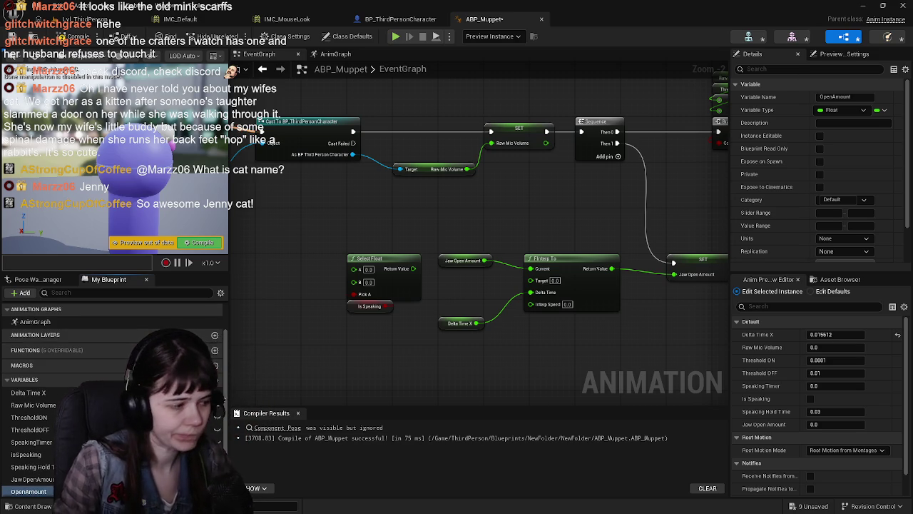
scroll(114, 371, "down", 1)
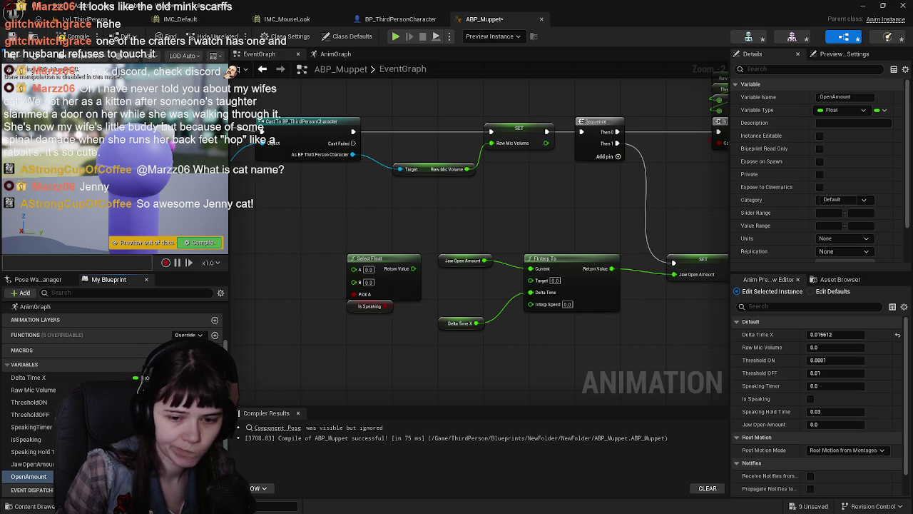
scroll(793, 179, "down", 3)
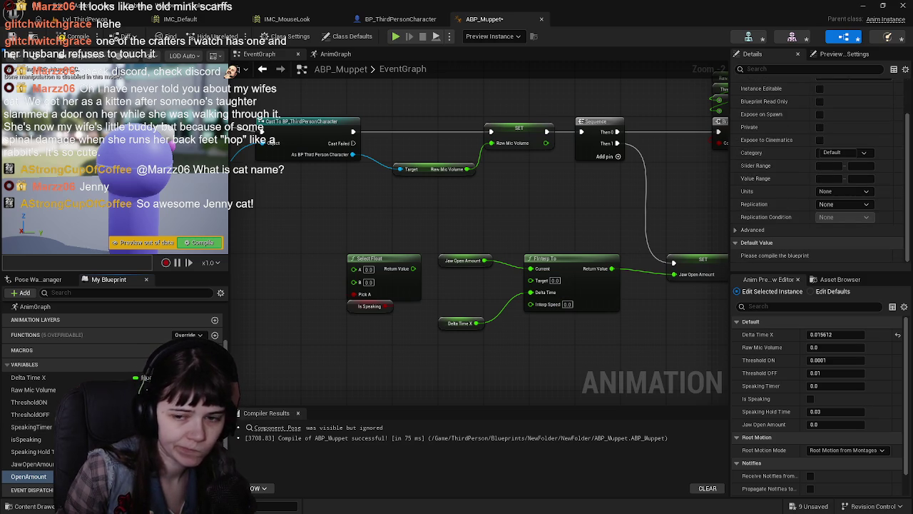
left_click(67, 37)
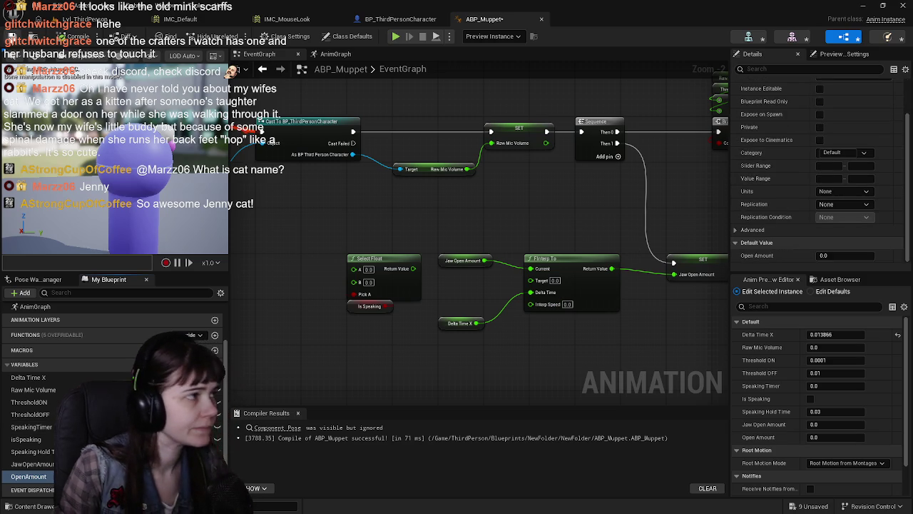
left_click(853, 255)
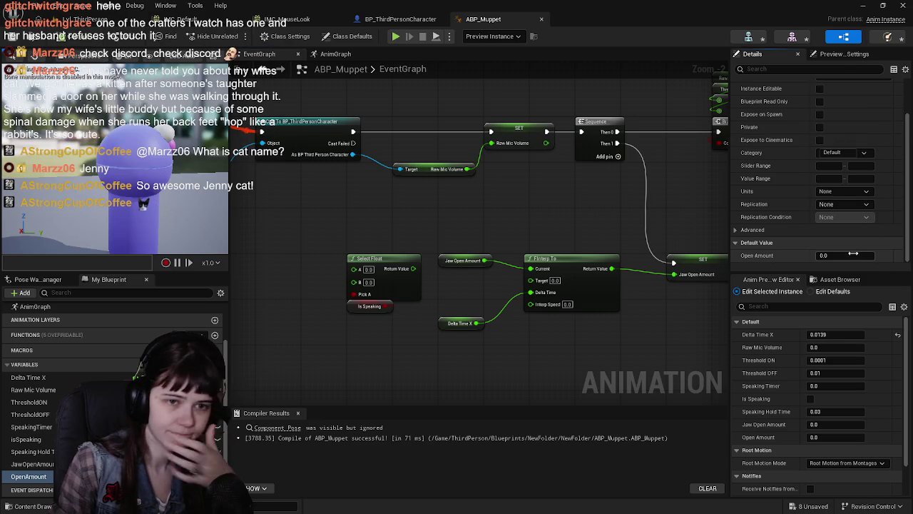
type("0.3")
key("Return")
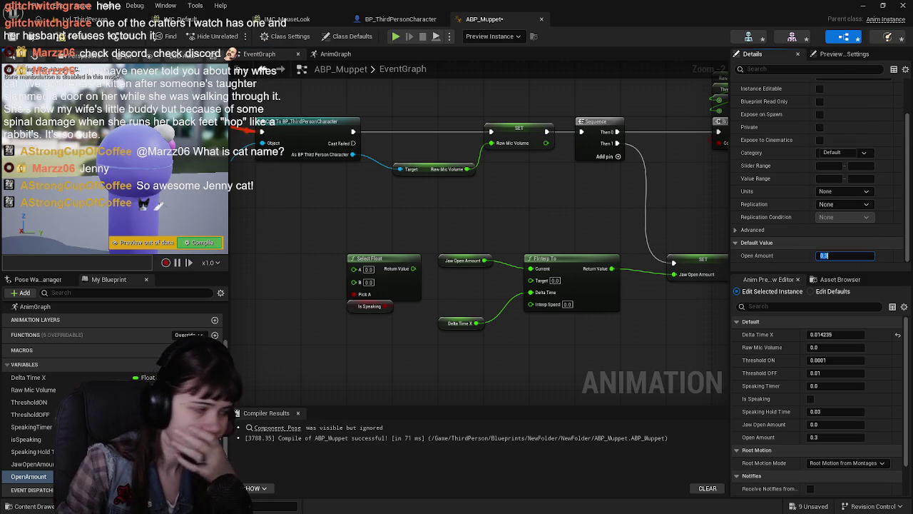
Place an OpenAmount getter and move Select Float and Is Speaking beside FInterp To.
left_click(28, 476)
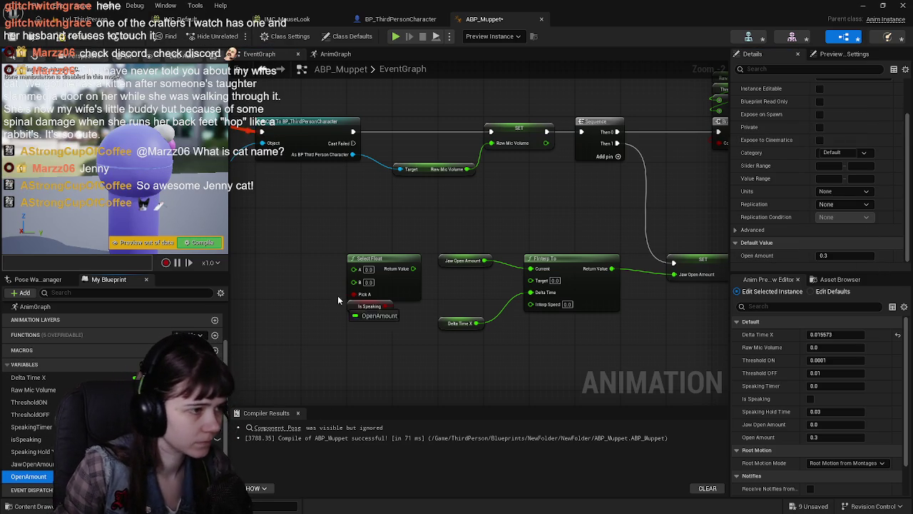
left_click_drag(300, 262, 300, 262)
left_click_drag(444, 262, 441, 247)
left_click_drag(369, 251, 389, 314)
left_click_drag(384, 274, 468, 259)
Wire OpenAmount into Select Float's A, and Select Float's result into FInterp To's Target.
left_click_drag(303, 262, 353, 263)
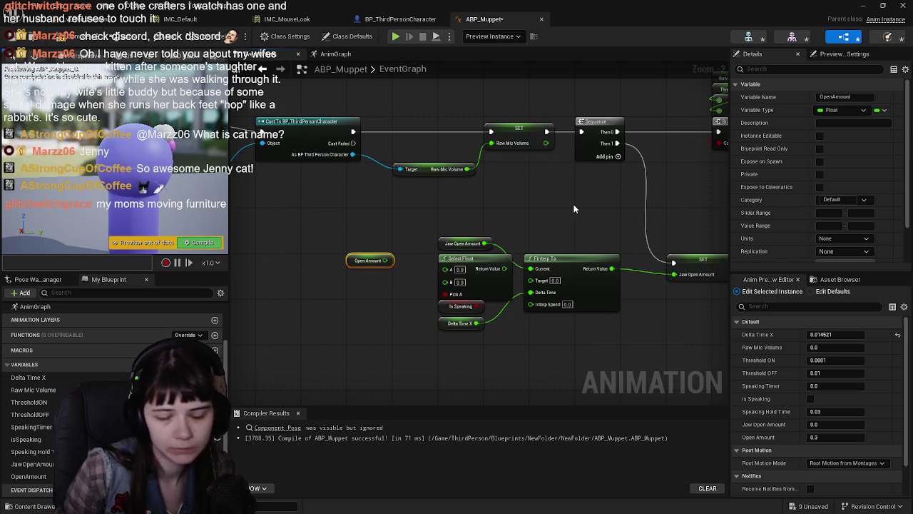
left_click_drag(385, 261, 446, 269)
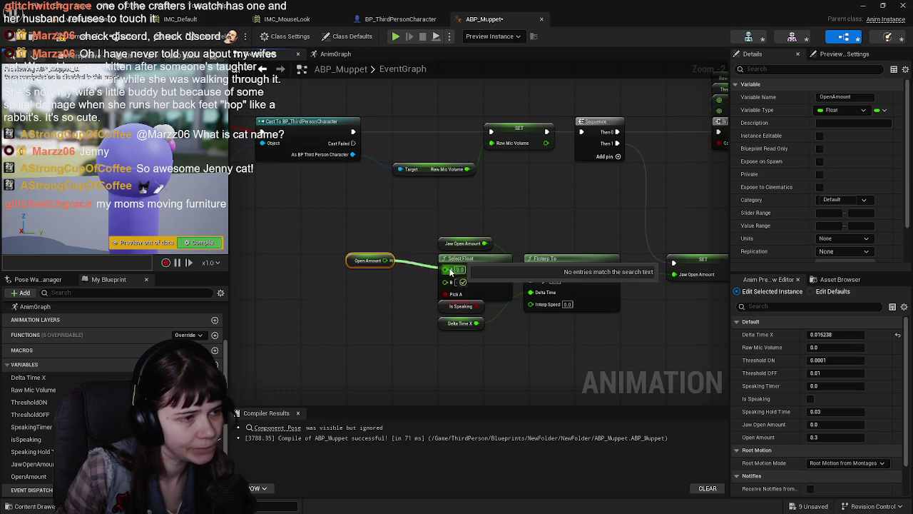
left_click_drag(349, 261, 396, 262)
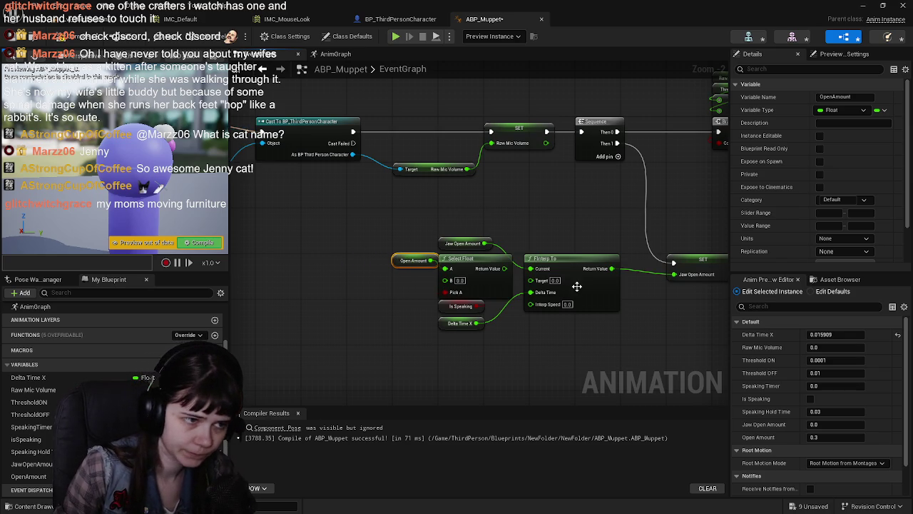
left_click_drag(504, 268, 540, 280)
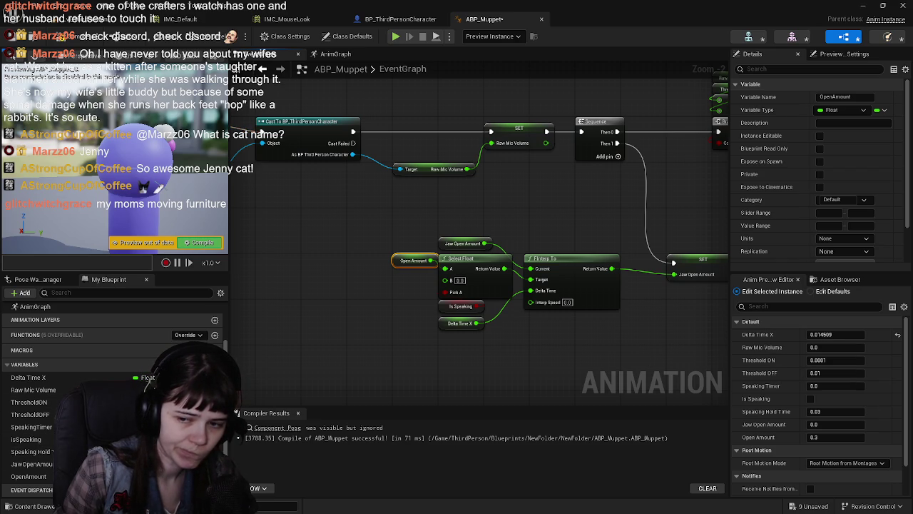
Add an isSpeaking getter driving a new Select Float, wired into FInterp To's Interp Speed.
mouse_move(25, 439)
left_mouse_down()
mouse_move(402, 399)
mouse_move(346, 360)
mouse_move(423, 364)
left_mouse_up()
type("select")
key("Return")
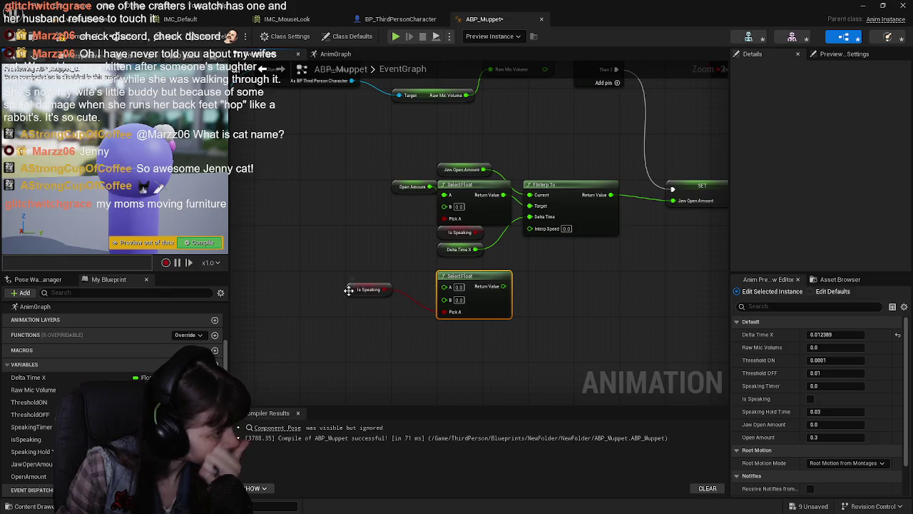
left_click_drag(368, 296, 454, 330)
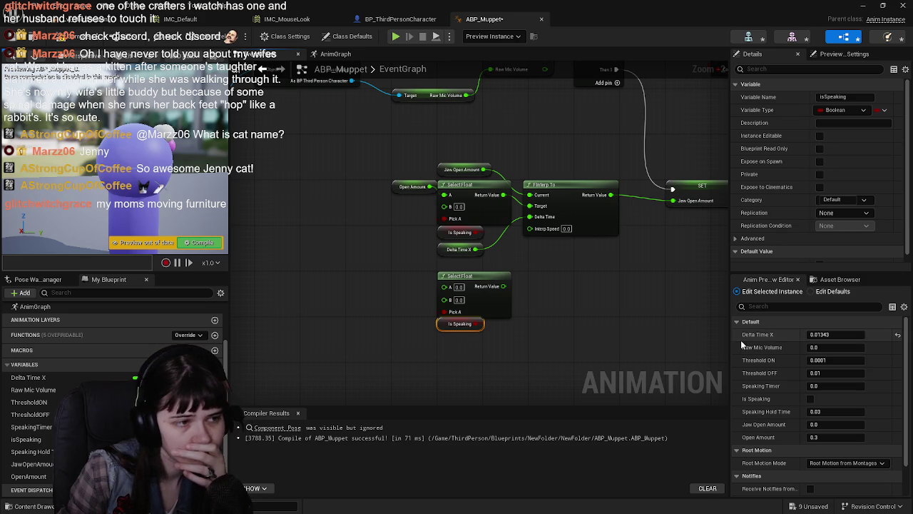
mouse_move(504, 286)
left_mouse_down()
mouse_move(536, 240)
mouse_move(530, 229)
left_mouse_up()
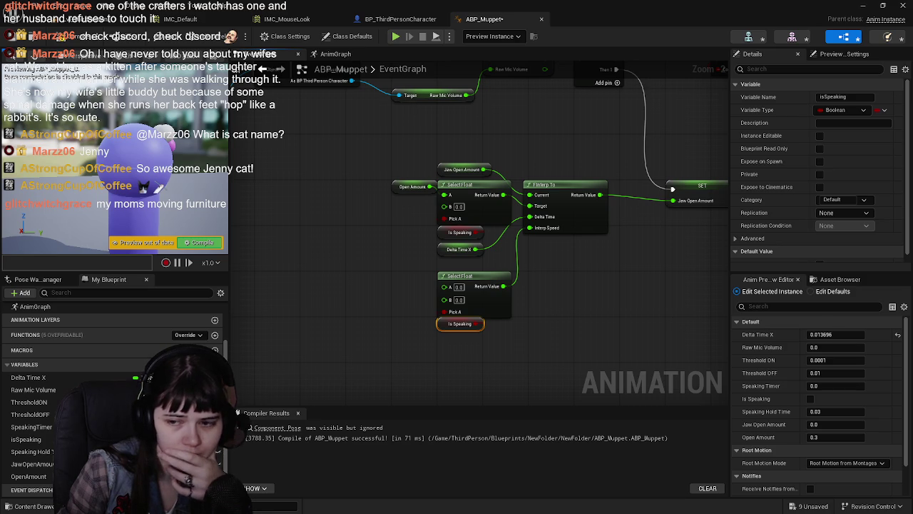
Promote the lower Select Float's A and B inputs to new variables beside the node.
right_click(446, 285)
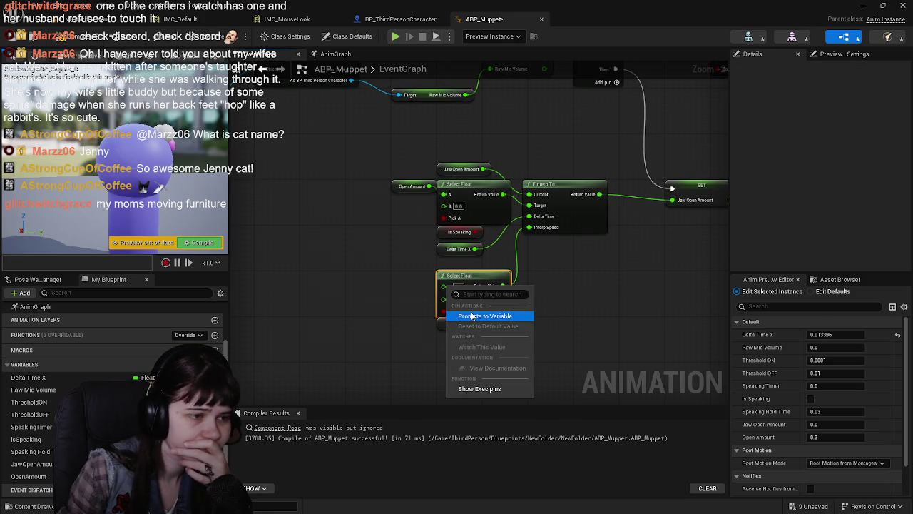
left_click(471, 315)
key("Return")
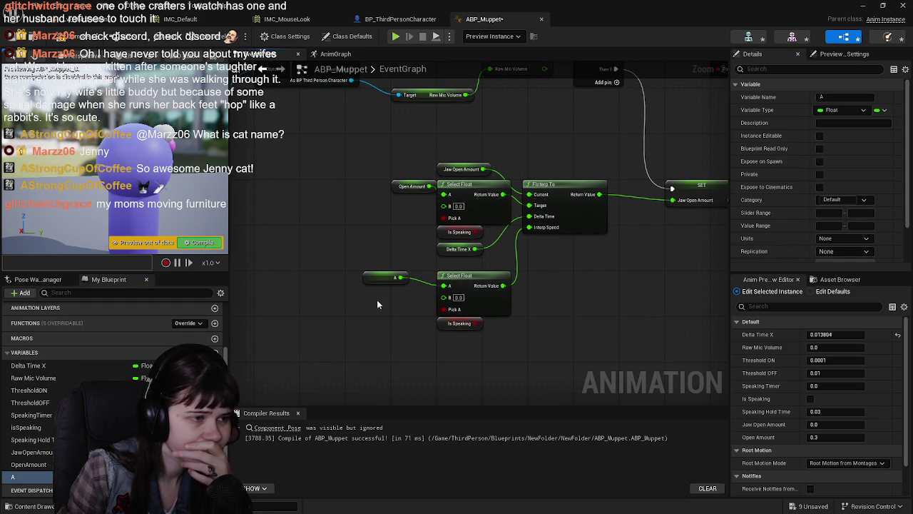
left_click_drag(371, 281, 398, 281)
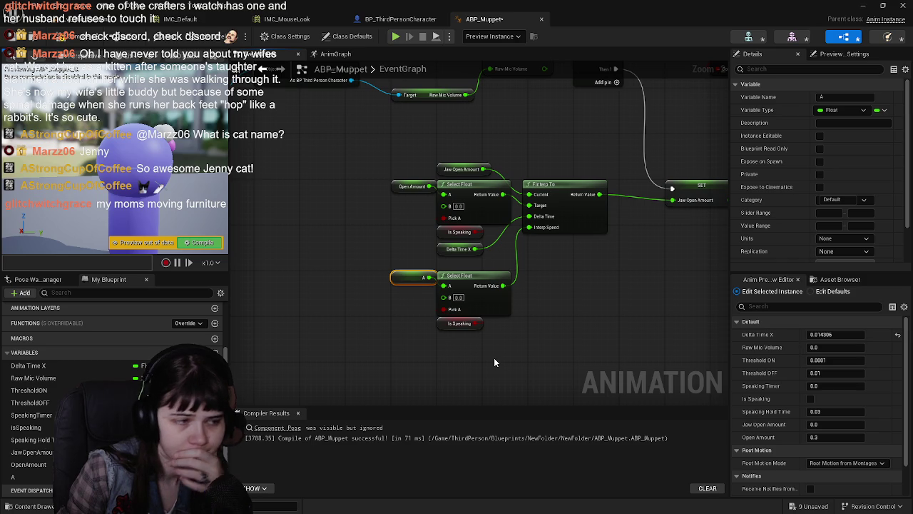
left_click_drag(429, 279, 442, 297)
right_click(442, 297)
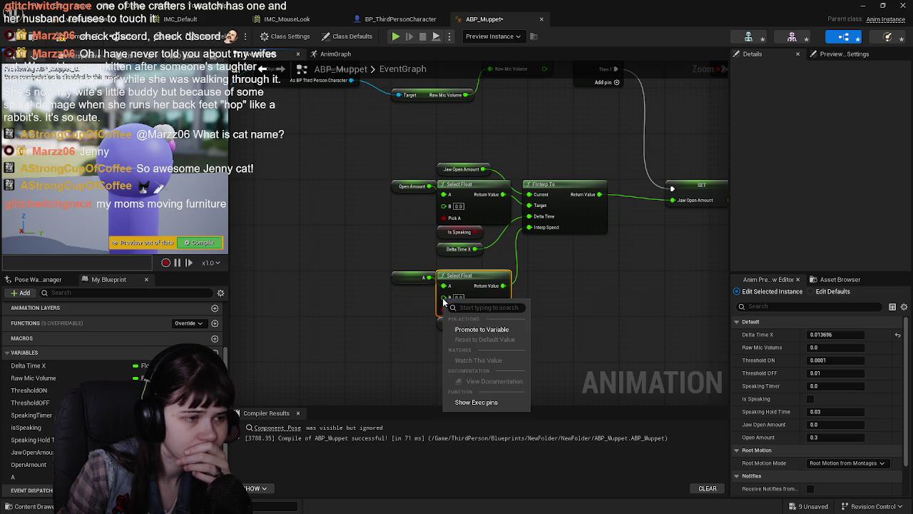
left_click(471, 326)
left_click_drag(368, 277, 386, 294)
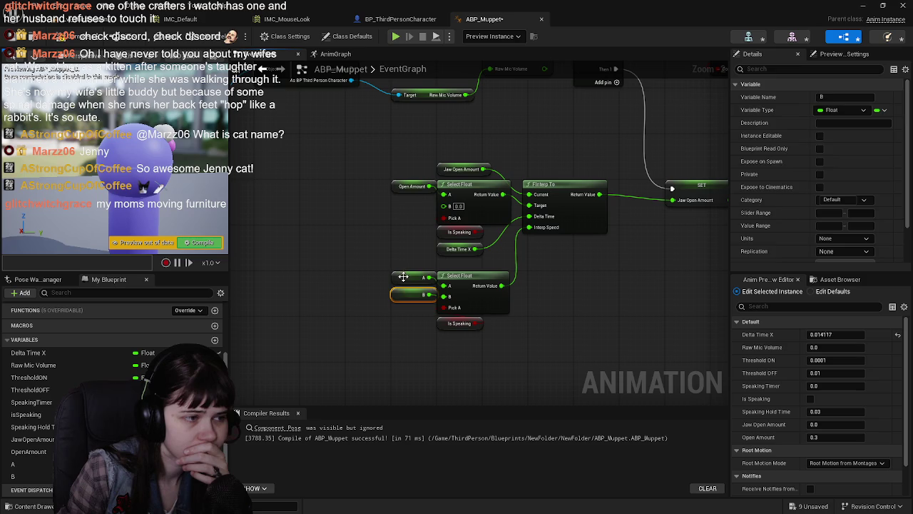
Rename the A and B variables to OpenSpeed and CloseSpeed, then compile.
left_click(410, 277)
left_click(822, 97)
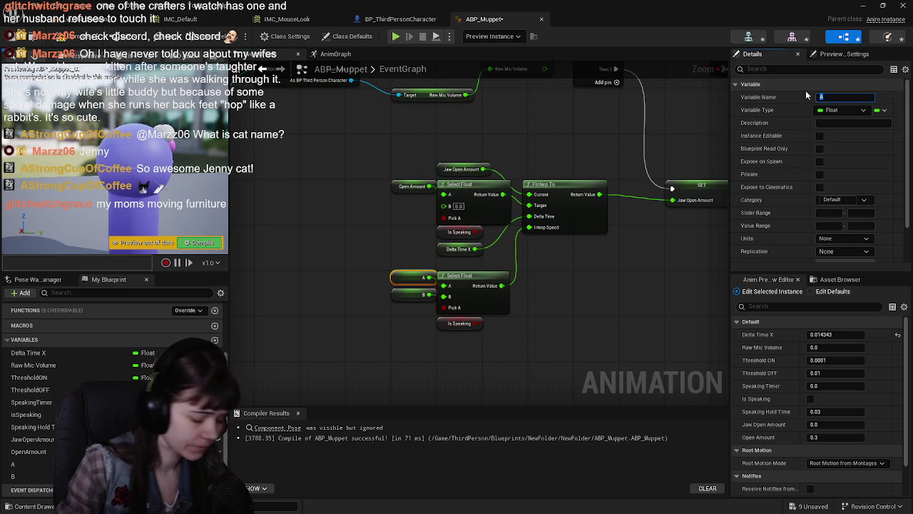
type("OpenSpeed")
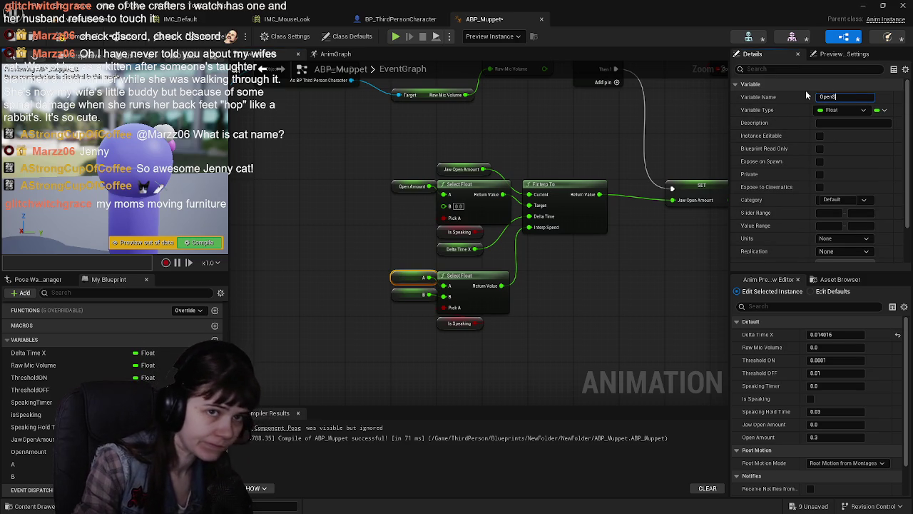
key("Return")
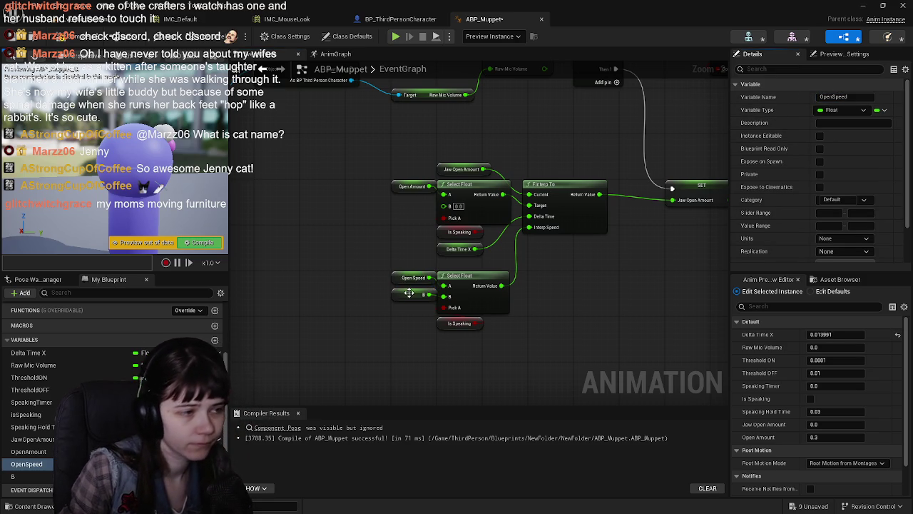
left_click(413, 294)
left_click(835, 97)
type("CloseSp")
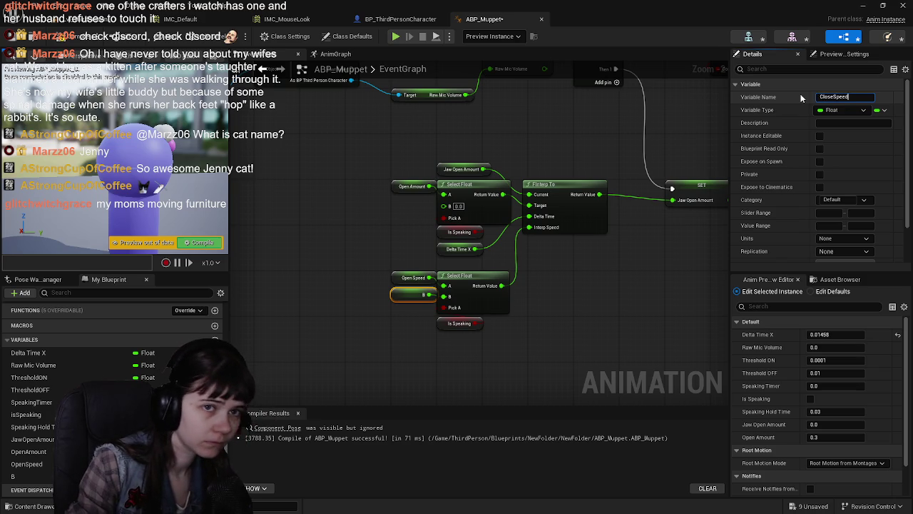
type("eed")
key("Return")
left_click(72, 37)
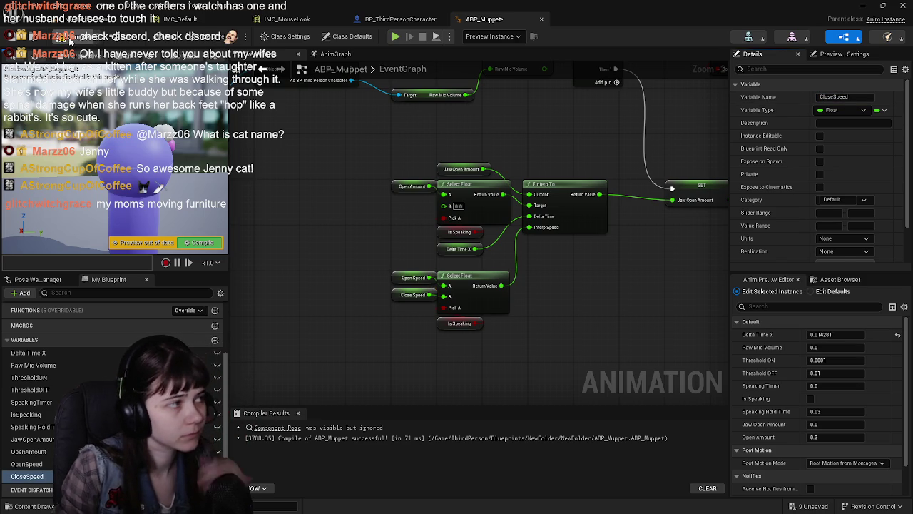
left_click_drag(524, 338, 500, 337)
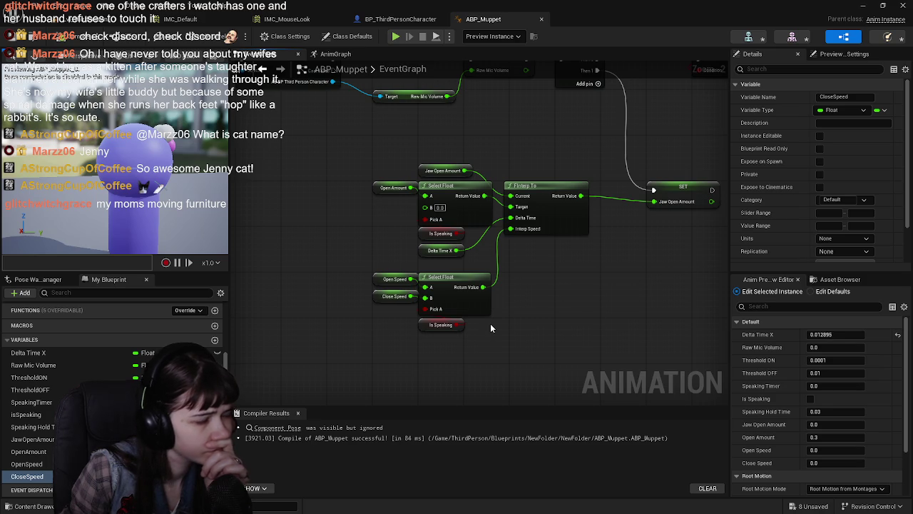
left_click_drag(349, 267, 488, 348)
left_click_drag(479, 307, 482, 303)
left_click(540, 317)
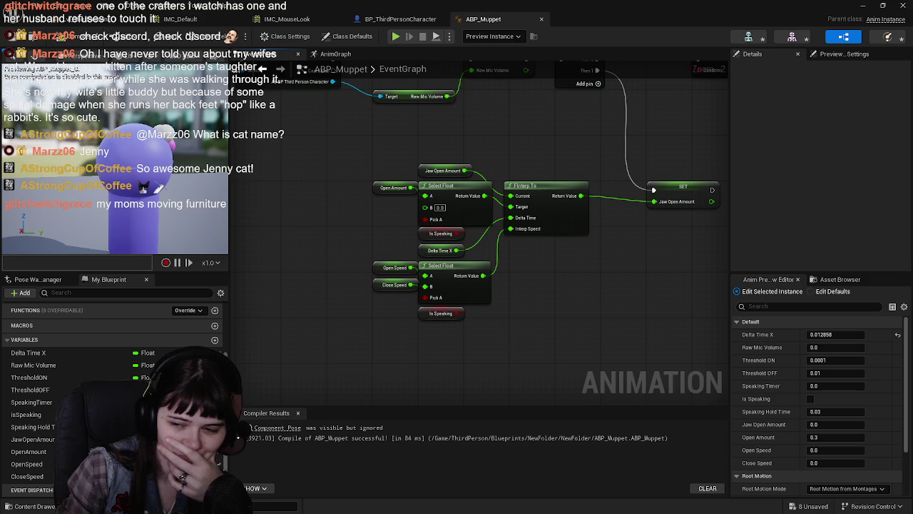
left_click_drag(520, 293, 412, 333)
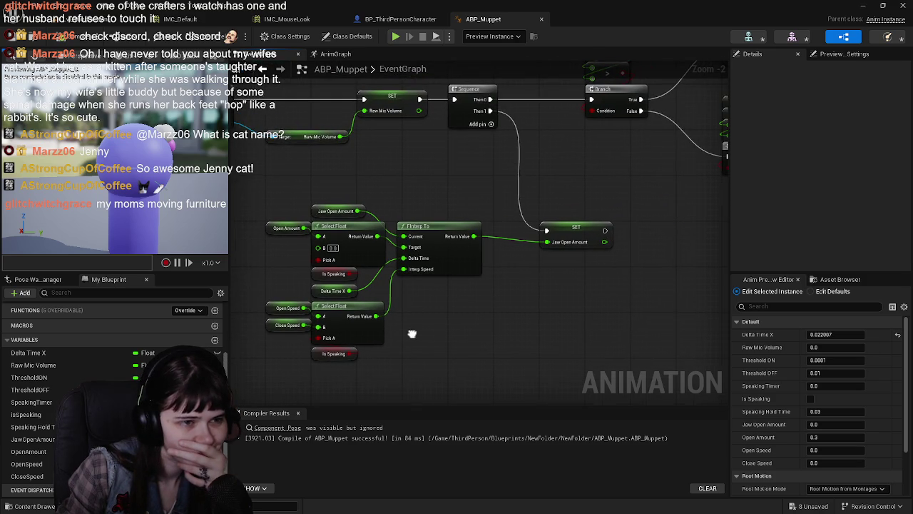
mouse_move(448, 279)
left_mouse_down()
mouse_move(550, 314)
mouse_move(542, 319)
left_mouse_up()
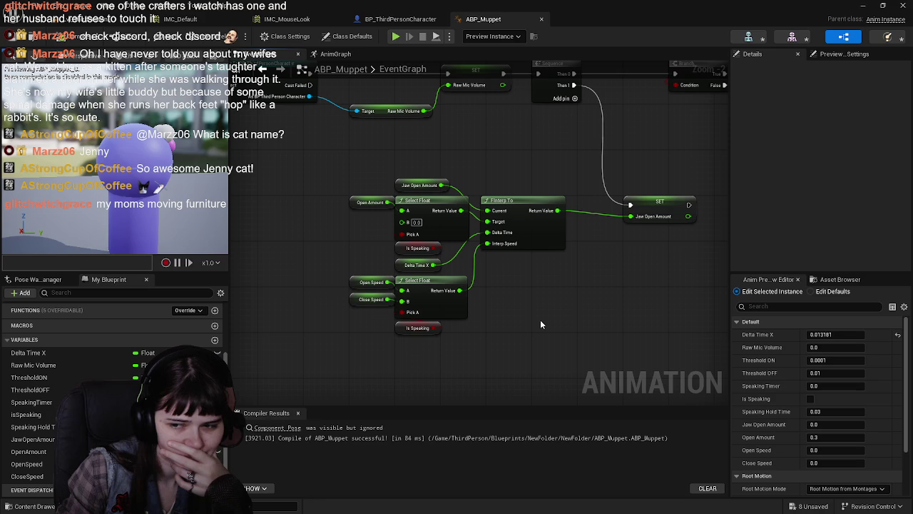
left_click_drag(541, 325, 523, 336)
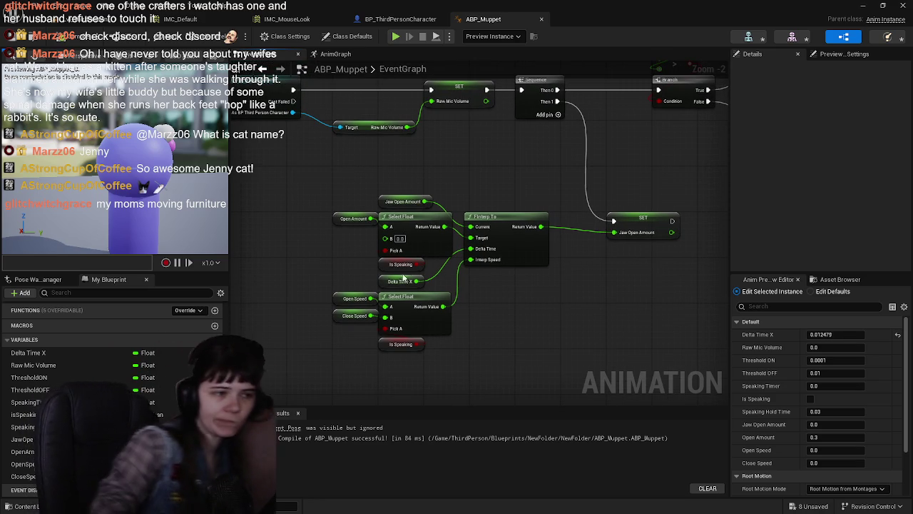
Set the Open Speed default value to 20.0.
left_click(355, 298)
scroll(802, 172, "down", 3)
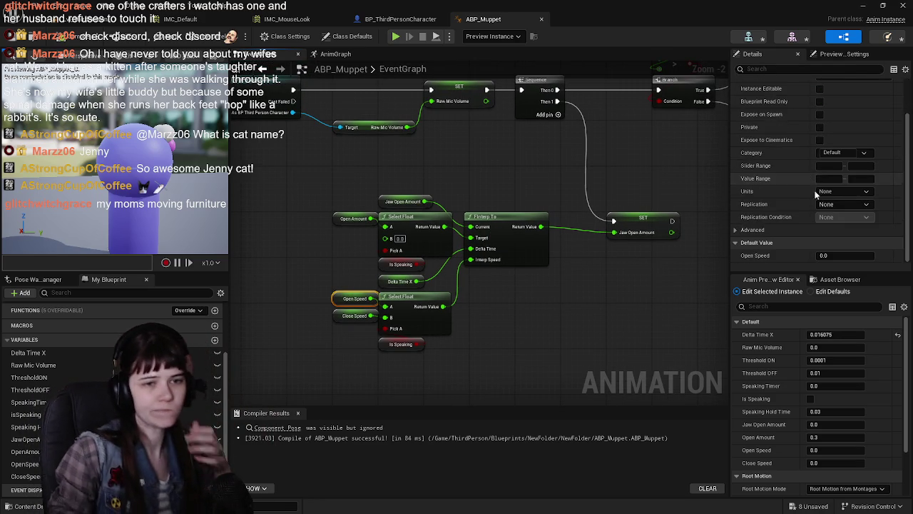
left_click(837, 254)
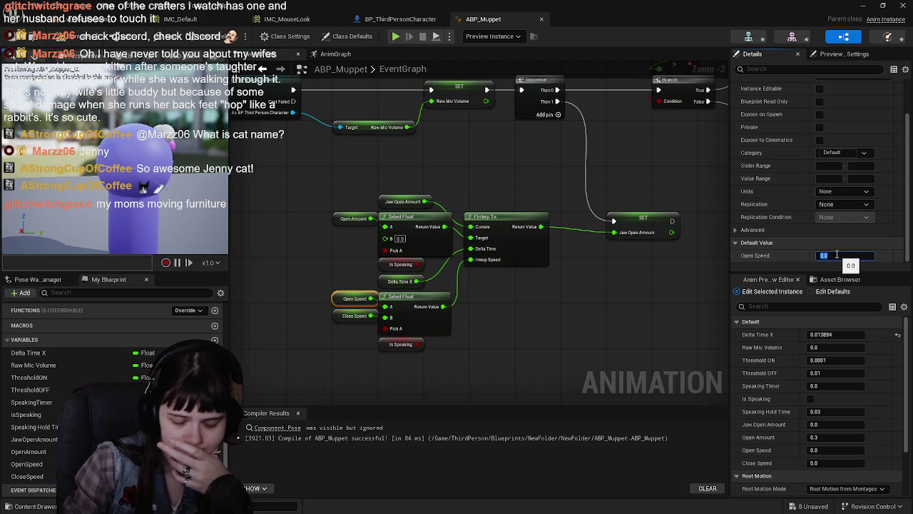
type("20")
key("Return")
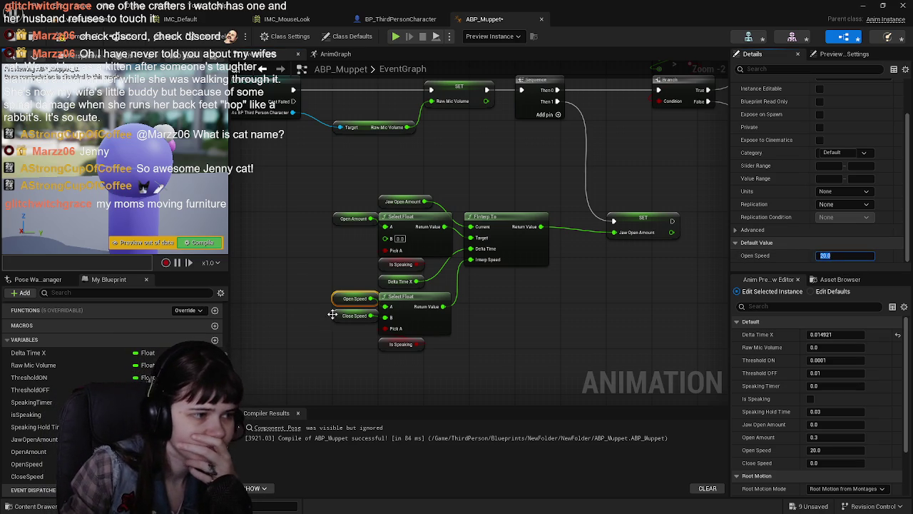
Set the Close Speed default to 10.0 and recompile ABP_Muppet.
left_click(355, 315)
left_click(843, 253)
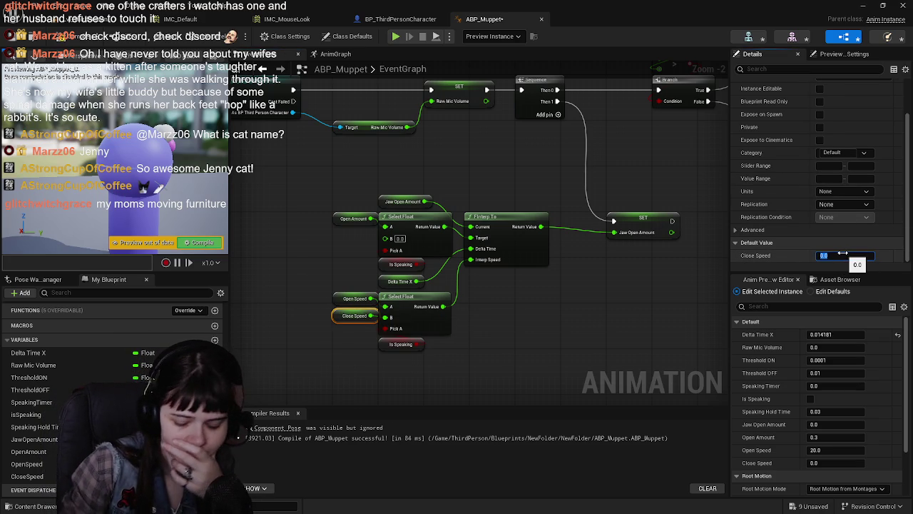
type("10")
key("Return")
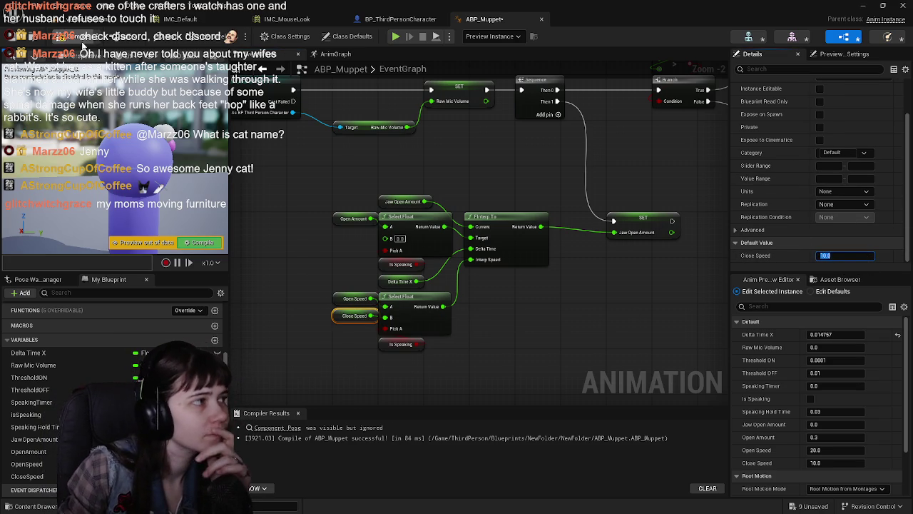
left_click(41, 38)
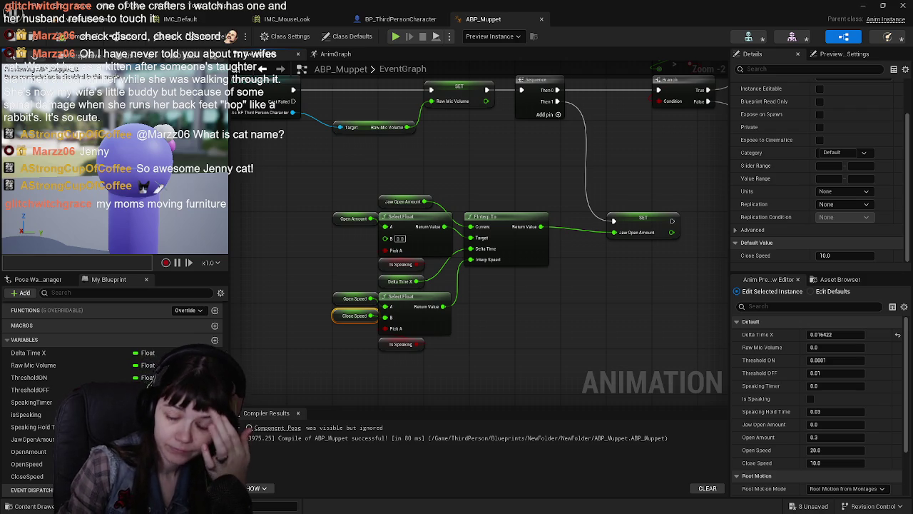
left_click_drag(541, 300, 510, 302)
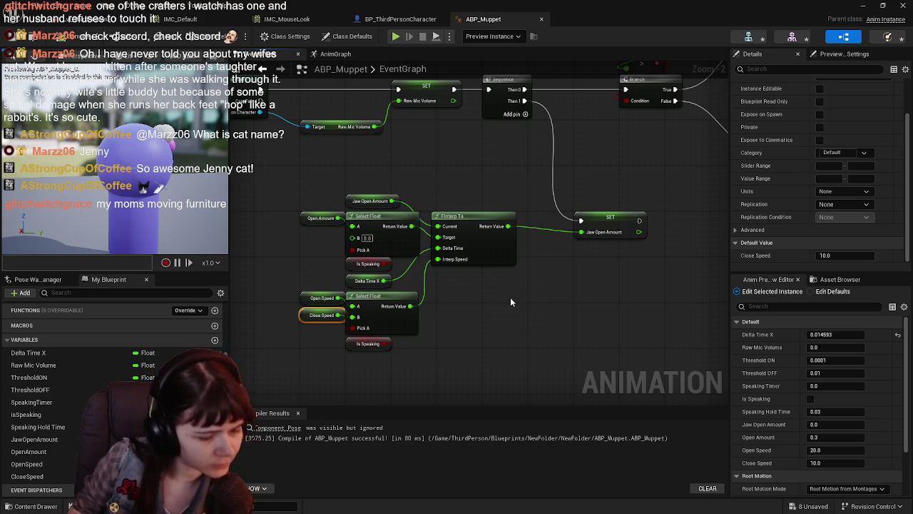
left_click_drag(527, 185, 524, 183)
scroll(518, 287, "down", 3)
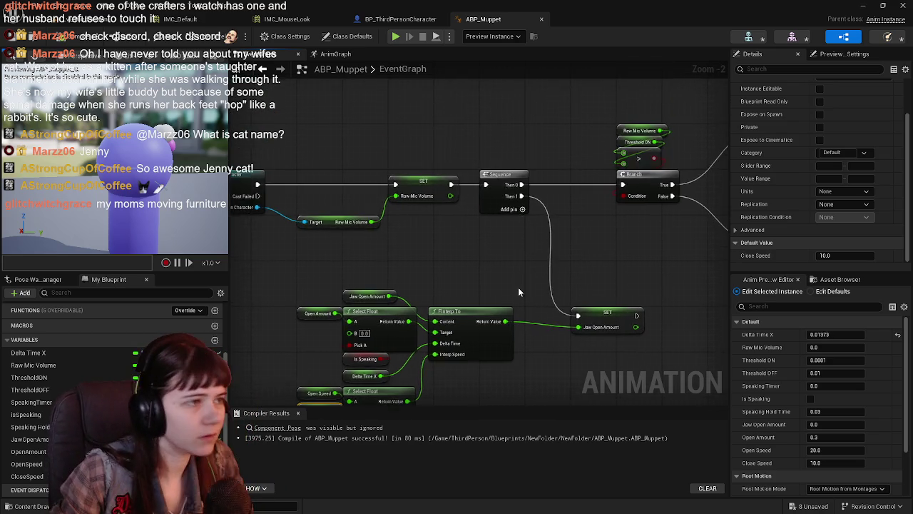
Save ABP_Muppet and return to the level editor.
left_click(12, 35)
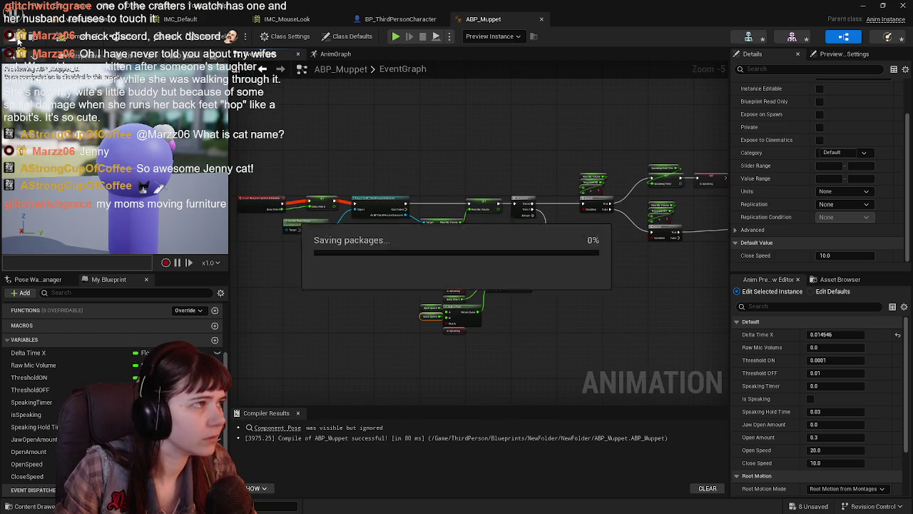
left_click(378, 19)
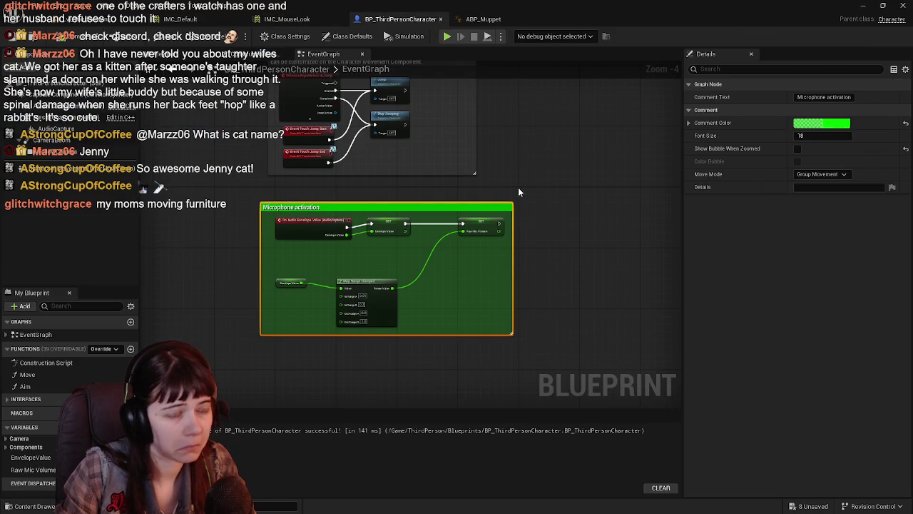
left_click(78, 18)
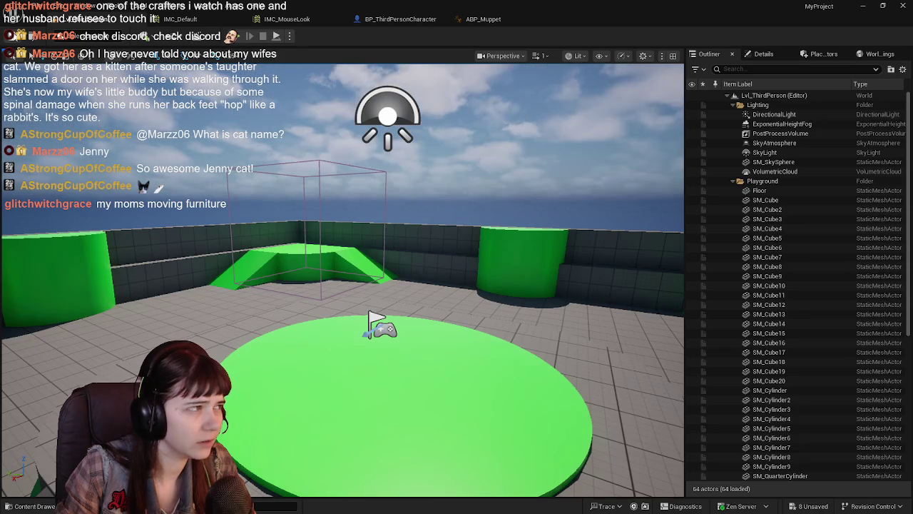
Choose Migrate for BP_ThirdPersonCharacter in the Blueprints folder of the Content Drawer.
left_click(29, 506)
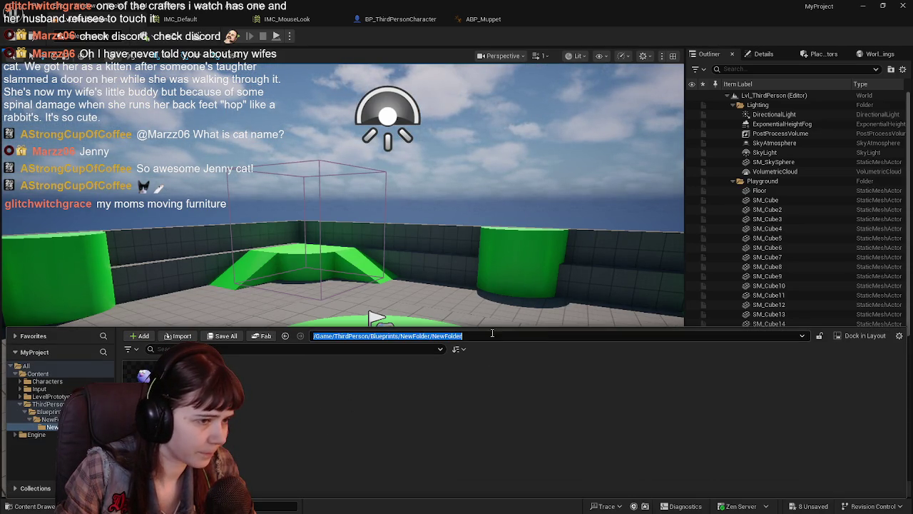
left_click(440, 335)
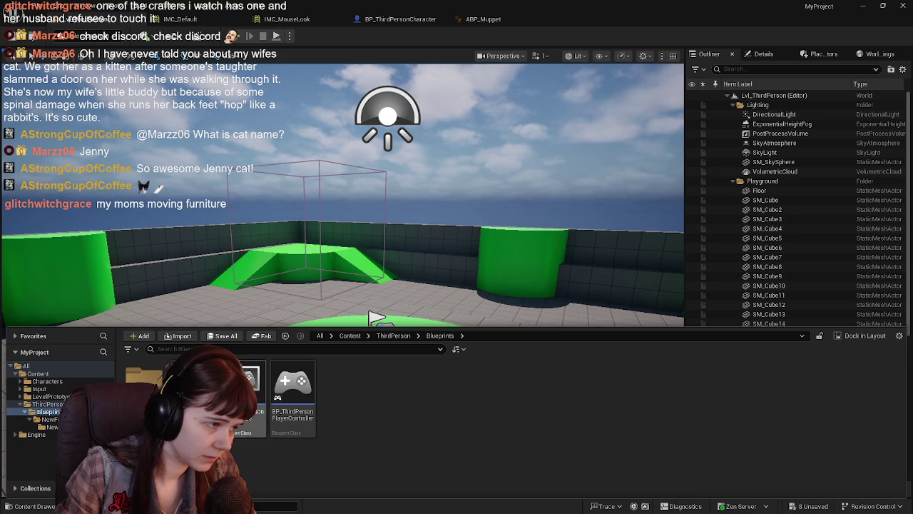
right_click(209, 403)
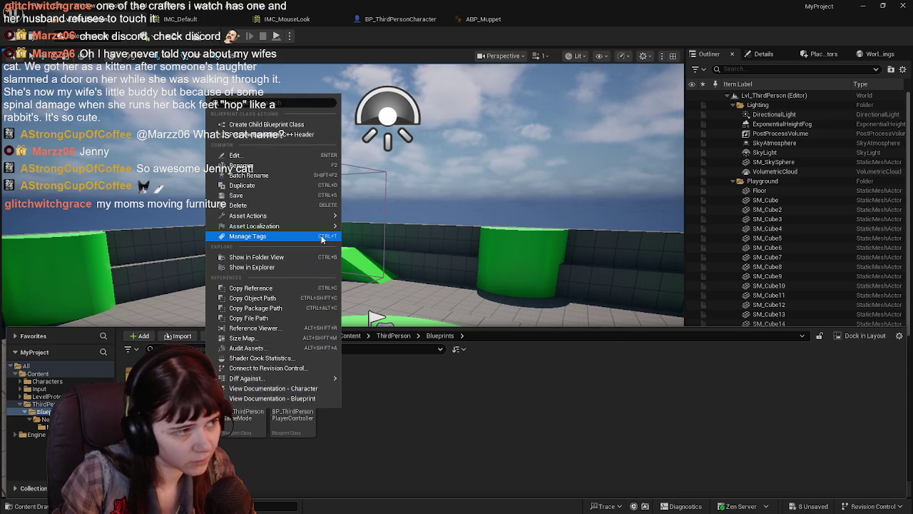
mouse_move(315, 216)
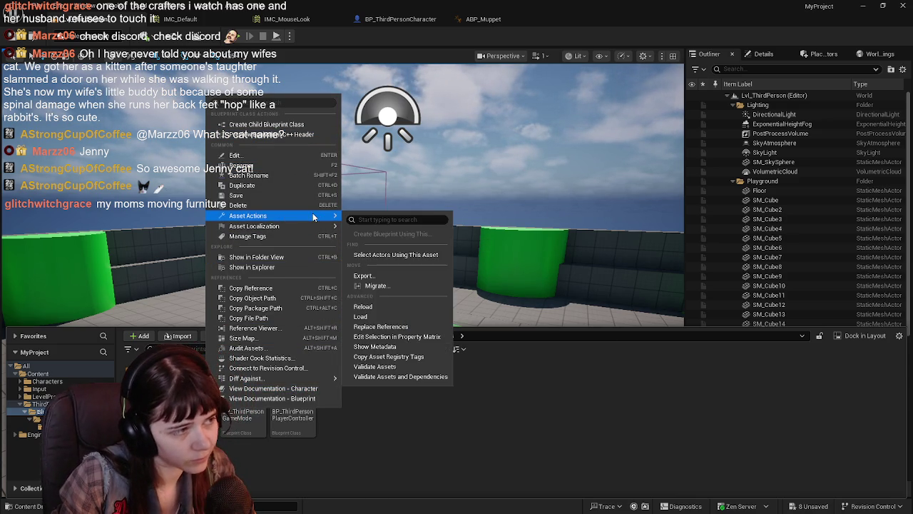
left_click(402, 287)
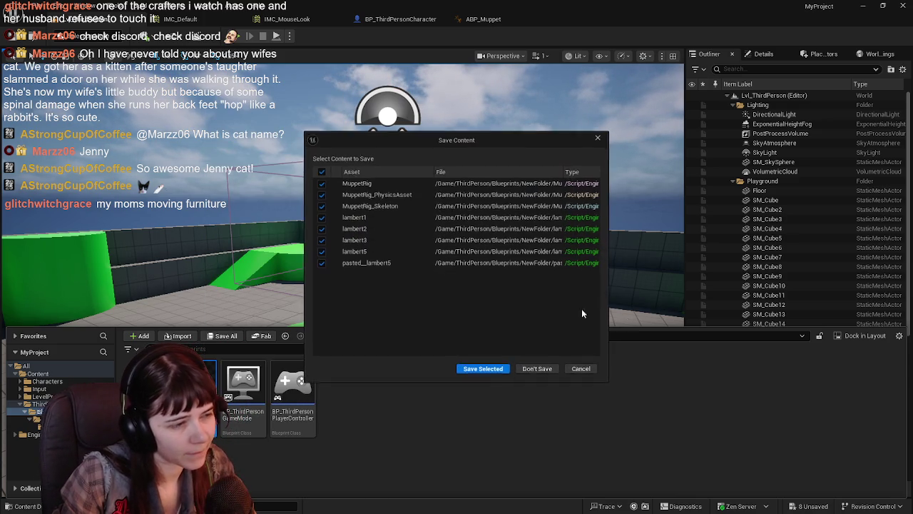
Save the pending assets, approve the migration list, and move the folder picker aside.
left_click(492, 370)
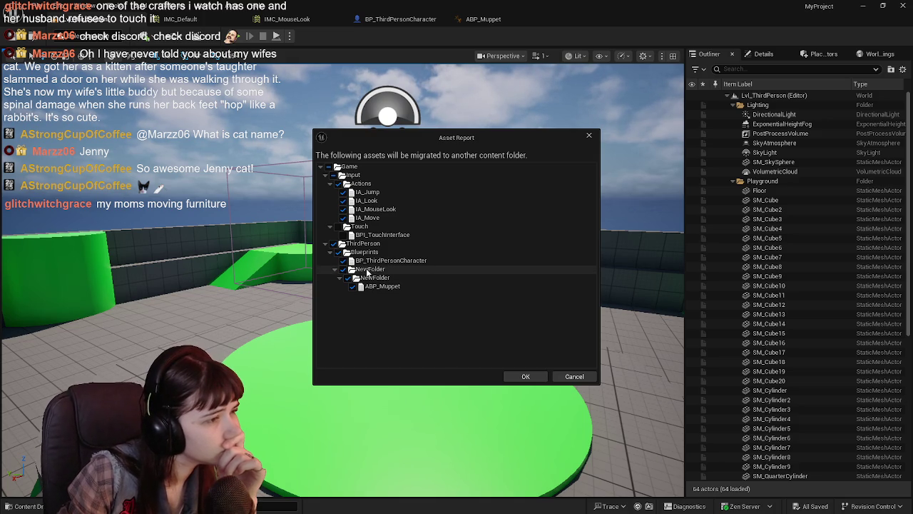
left_click(525, 376)
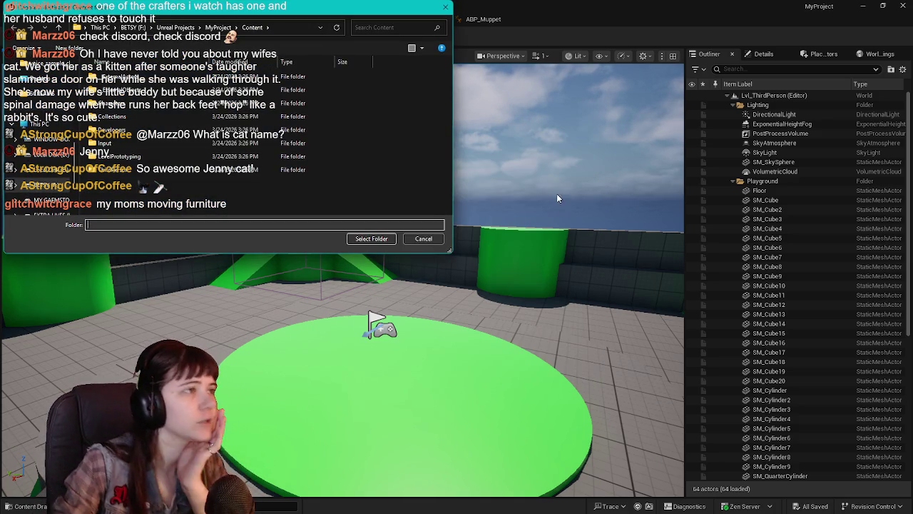
mouse_move(289, 12)
left_mouse_down()
mouse_move(738, 136)
mouse_move(912, 135)
left_mouse_up()
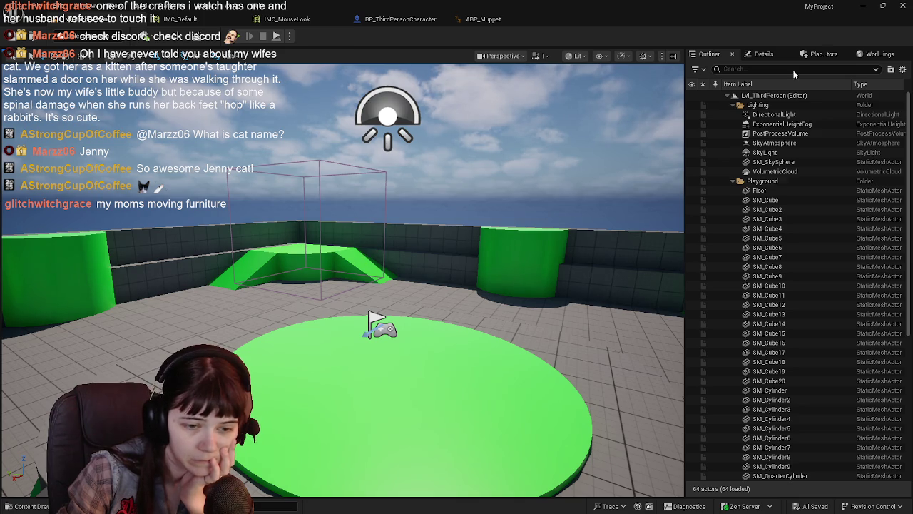
Close the MyProject editor window.
left_click(903, 6)
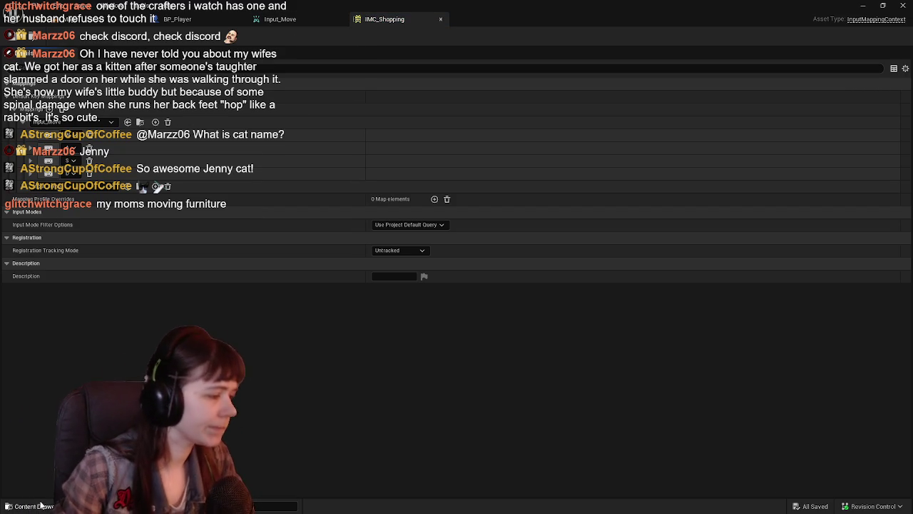
Browse the Input folder's Actions and Action subfolders in the Content Drawer.
left_click(10, 506)
left_click(350, 336)
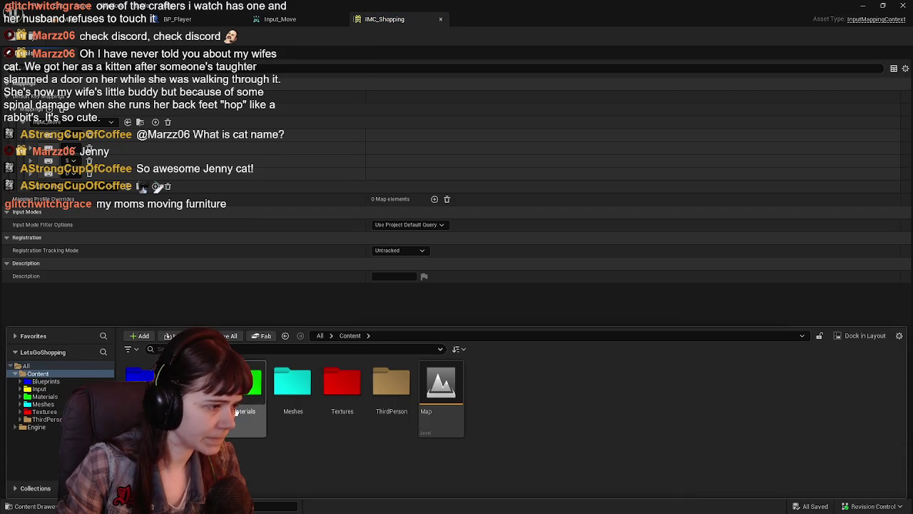
double_click(247, 393)
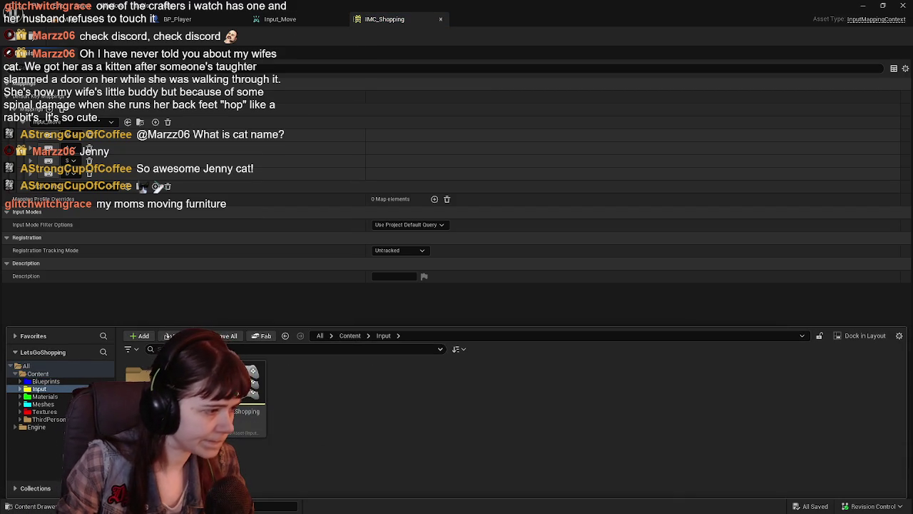
double_click(146, 385)
left_click(383, 336)
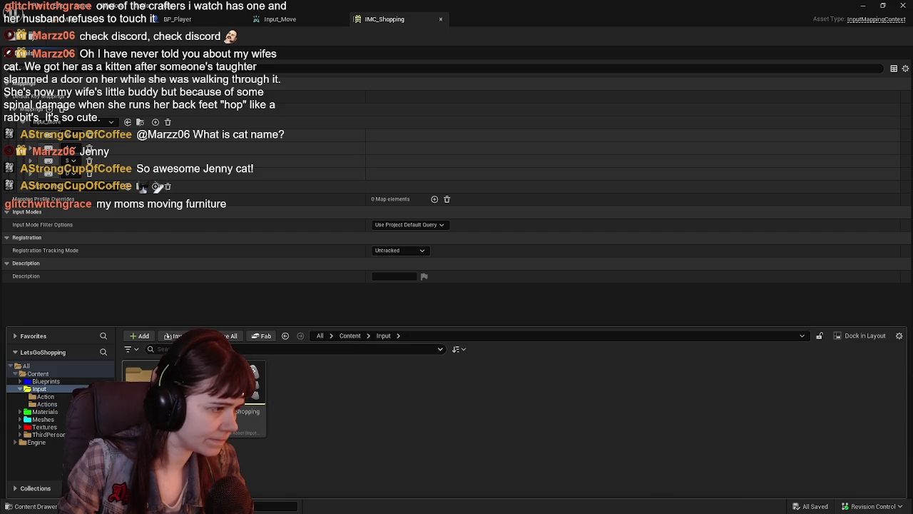
double_click(146, 385)
left_click(384, 335)
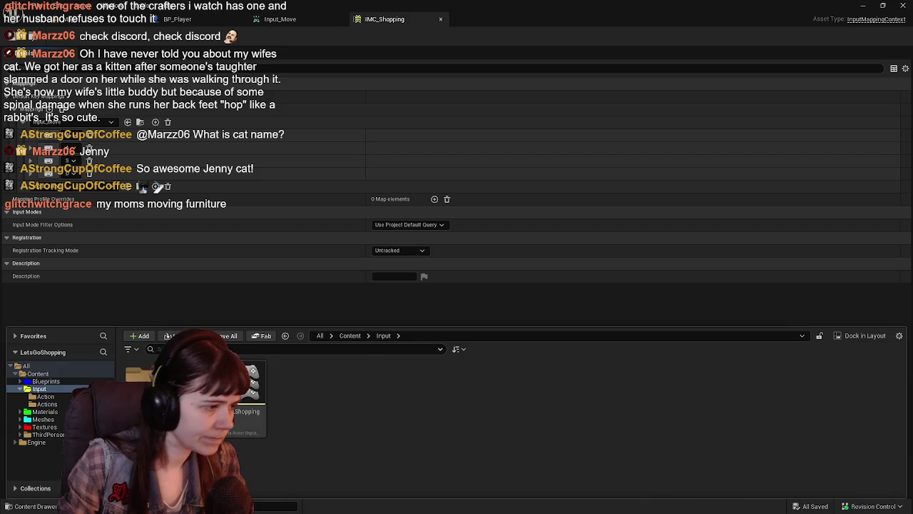
left_click(398, 336)
left_click(399, 353)
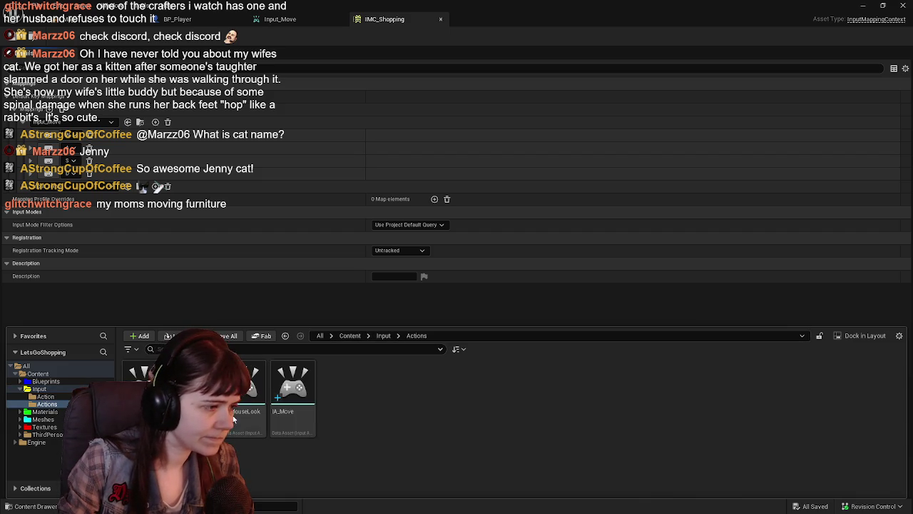
left_click(383, 335)
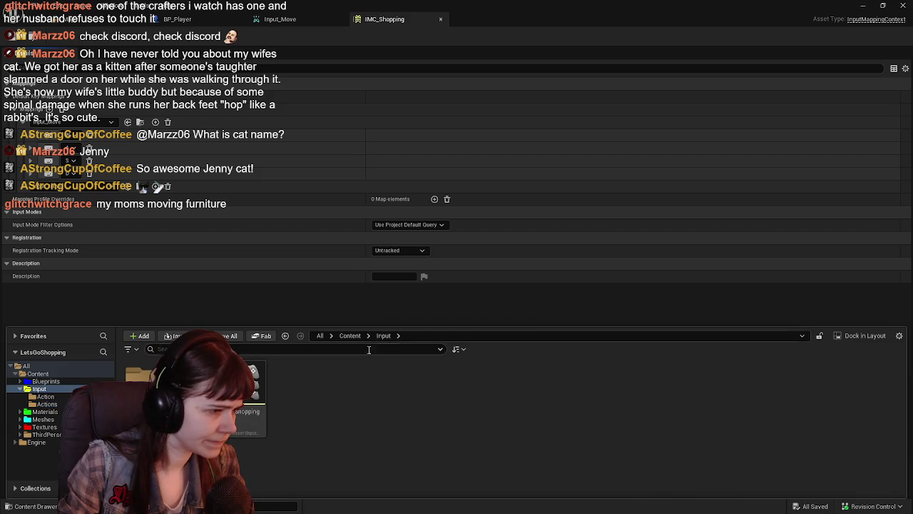
Open IMC_Shopping, then go to the top Content folder and into ThirdPerson.
double_click(261, 421)
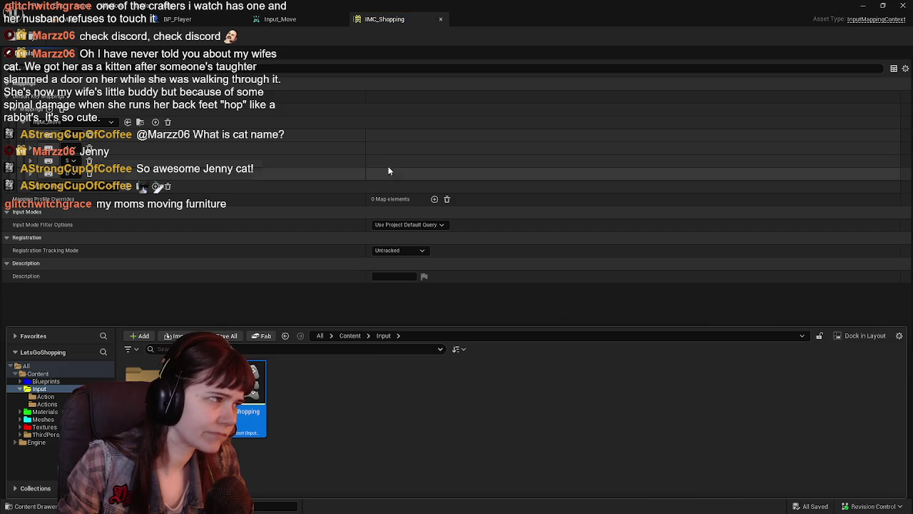
left_click(351, 336)
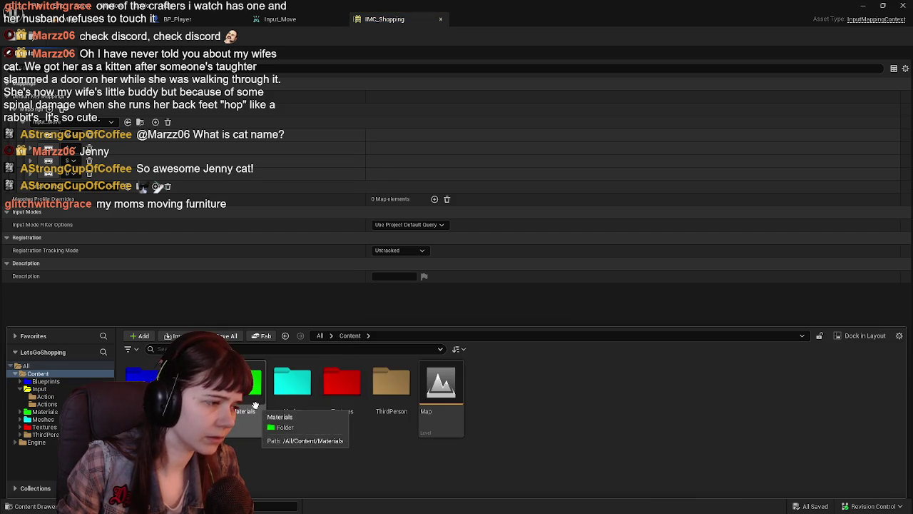
left_click(378, 392)
double_click(377, 393)
Open the Blueprints folder inside ThirdPerson.
double_click(198, 378)
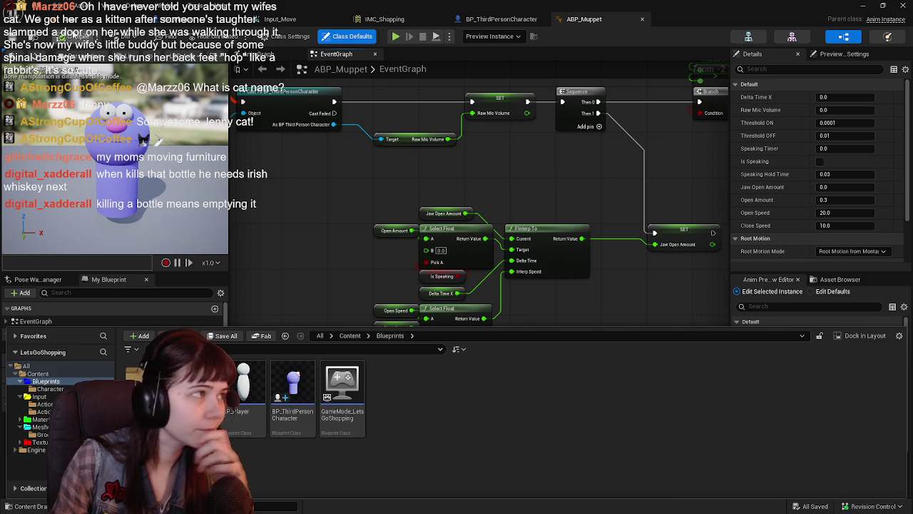
Open BP_Player from the blueprint assets to compare against.
key("ctrl+space")
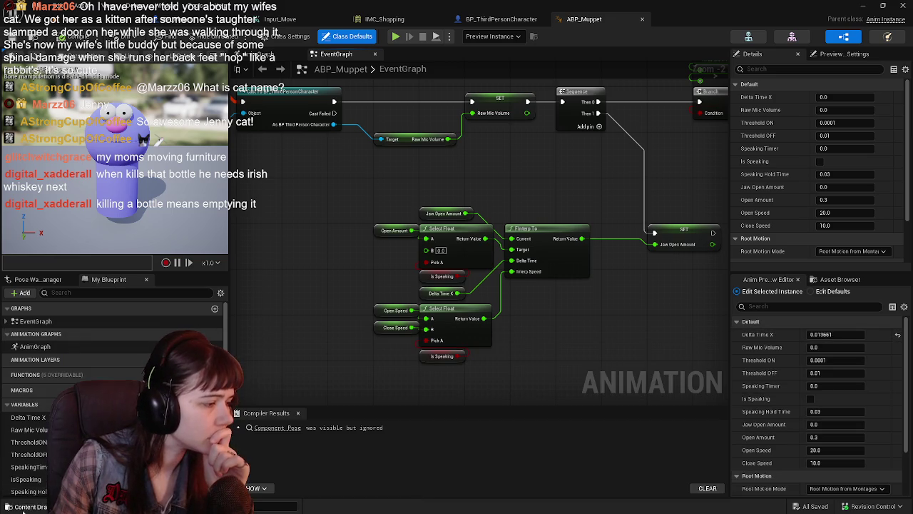
key("ctrl+space")
double_click(336, 385)
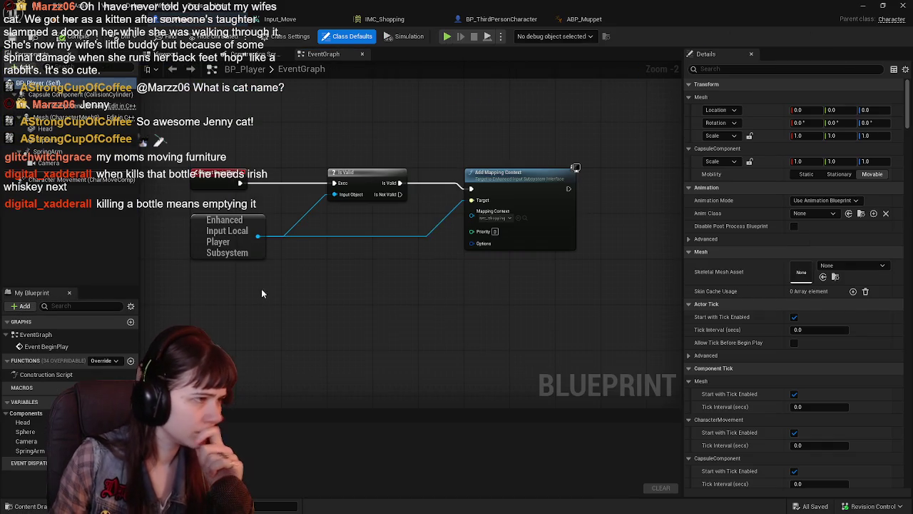
scroll(276, 267, "down", 1)
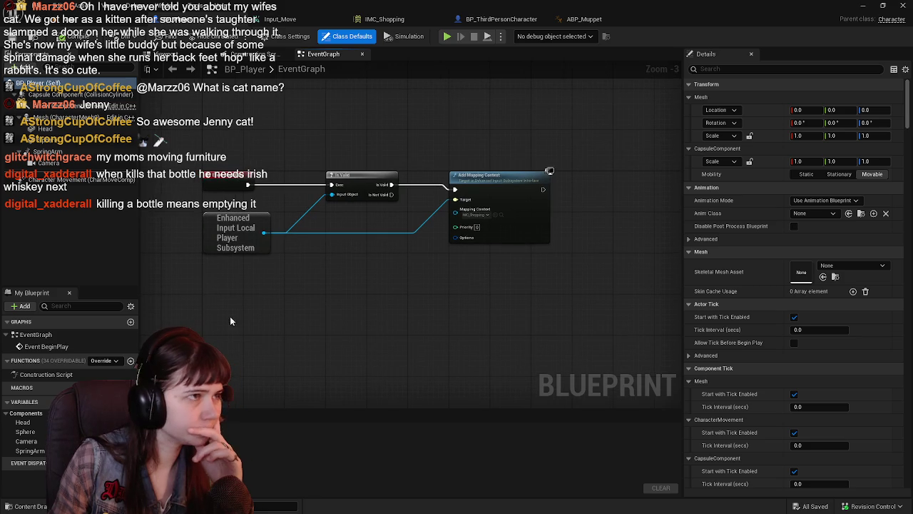
Return to ABP_Muppet, then open BP_ThirdPersonCharacter for editing.
key("ctrl+space")
double_click(245, 385)
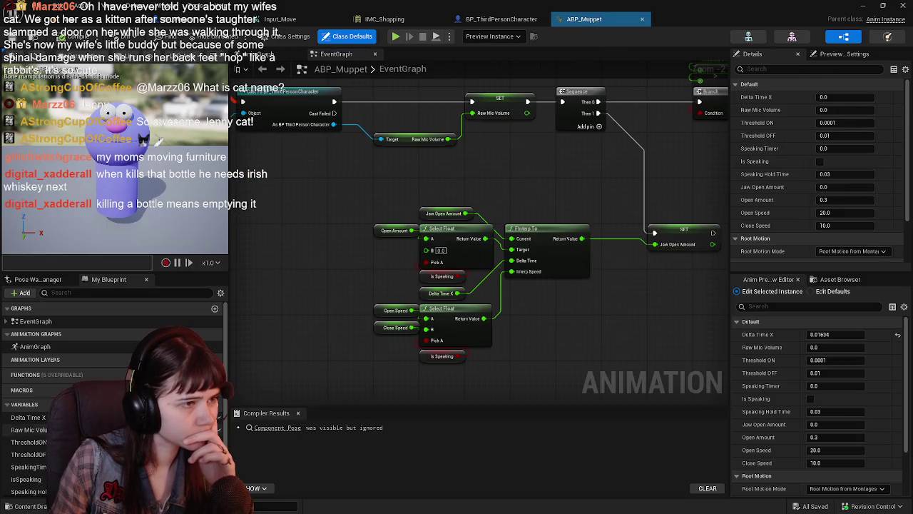
key("ctrl+space")
left_click(305, 424)
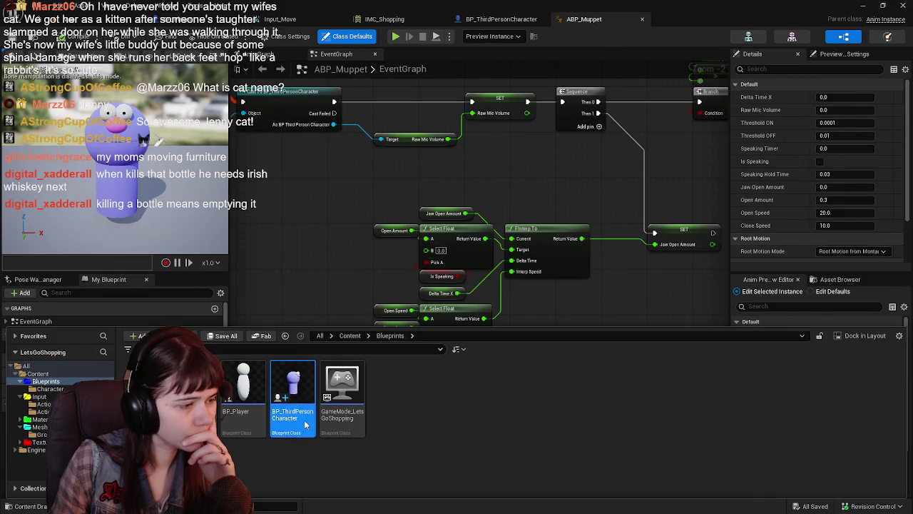
double_click(305, 425)
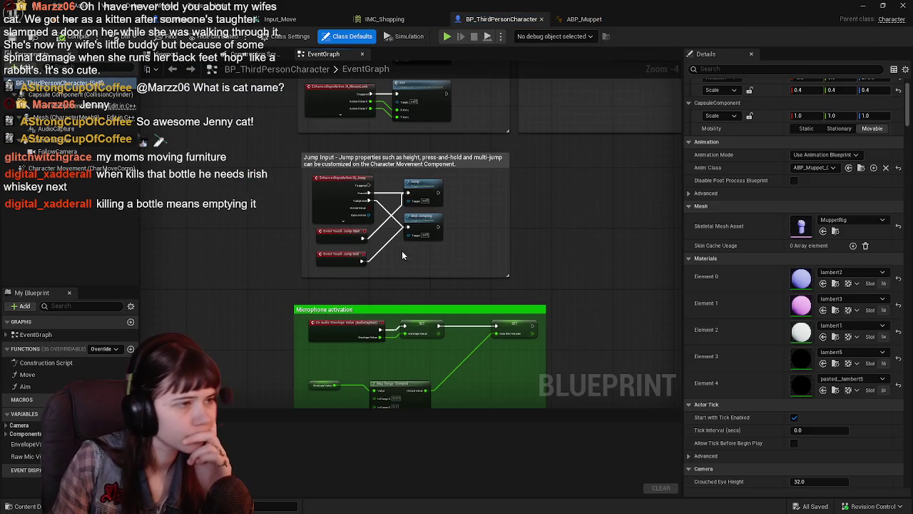
Delete the unused thumbstick events and lower Move node, and move the MouseLook nodes up under Look.
scroll(466, 220, "up", 2)
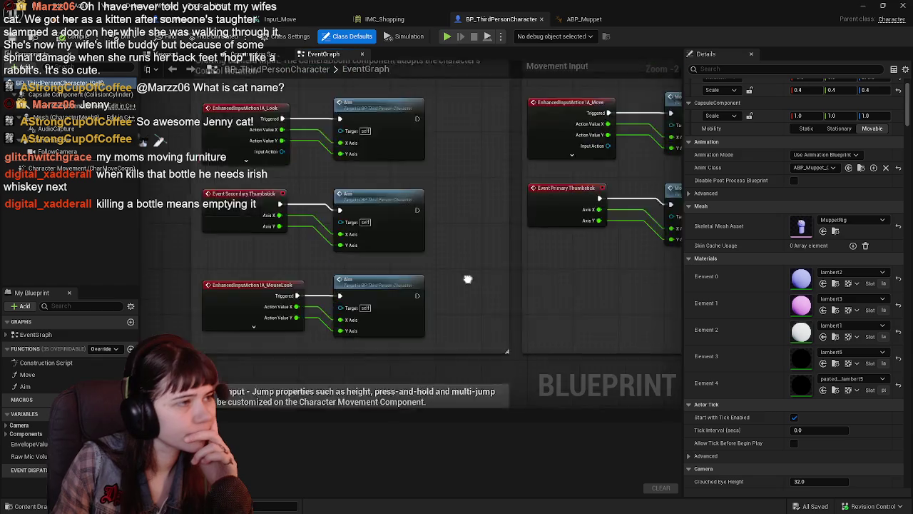
scroll(446, 282, "down", 1)
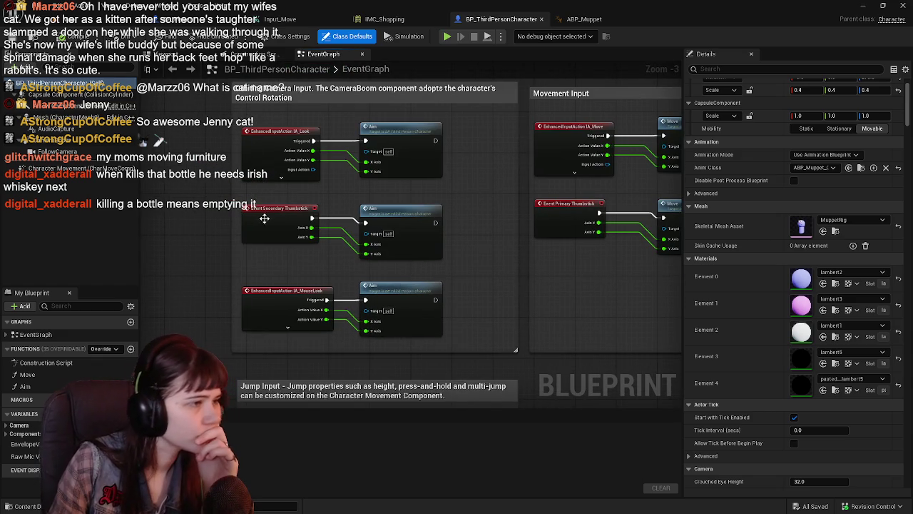
left_click(266, 218)
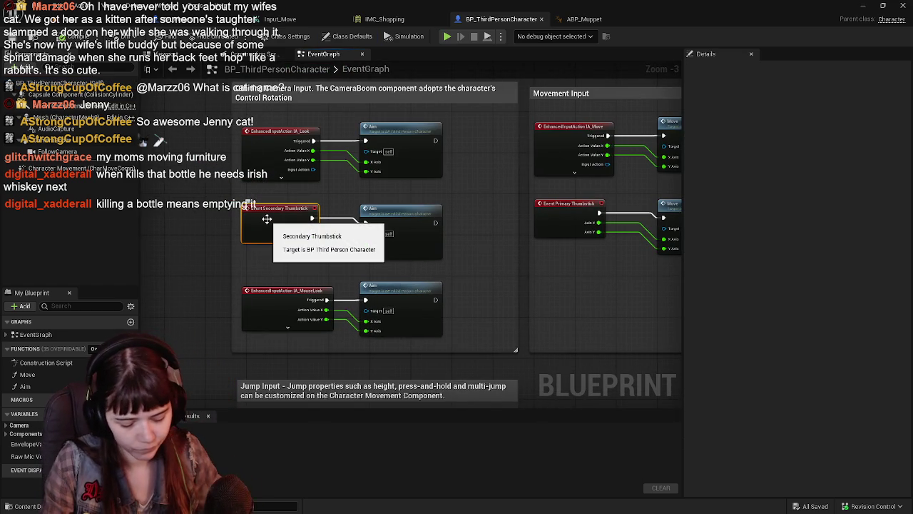
key("Delete")
left_click(526, 231)
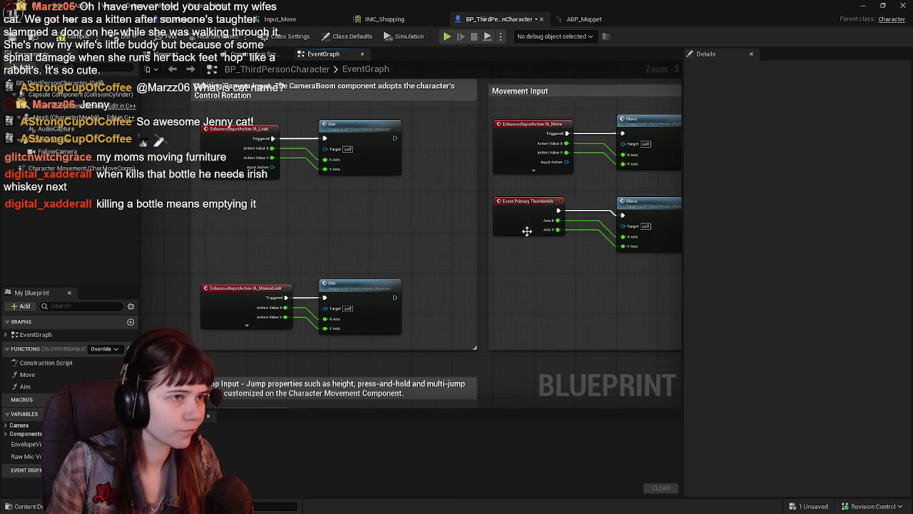
mouse_move(526, 230)
left_mouse_down()
mouse_move(357, 241)
mouse_move(483, 244)
left_mouse_up()
key("Delete")
left_click(485, 236)
key("Delete")
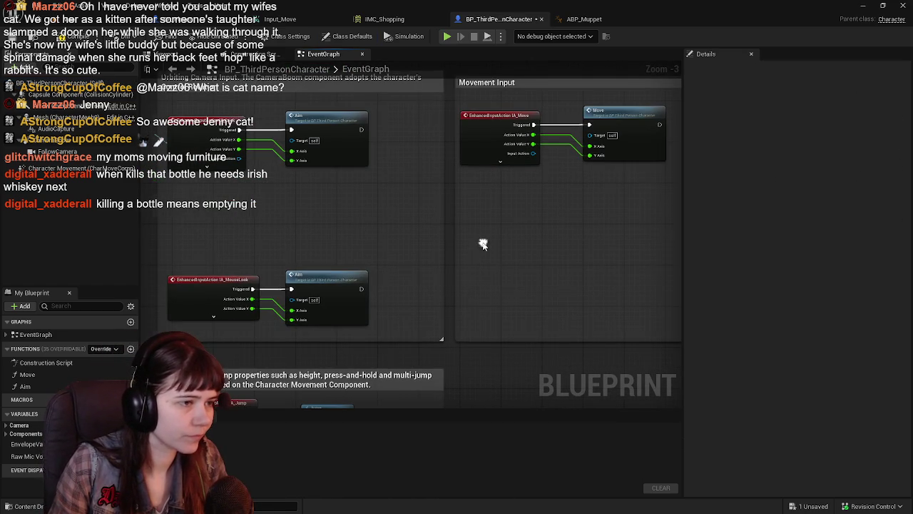
left_click_drag(203, 255, 375, 329)
left_click_drag(298, 242, 298, 277)
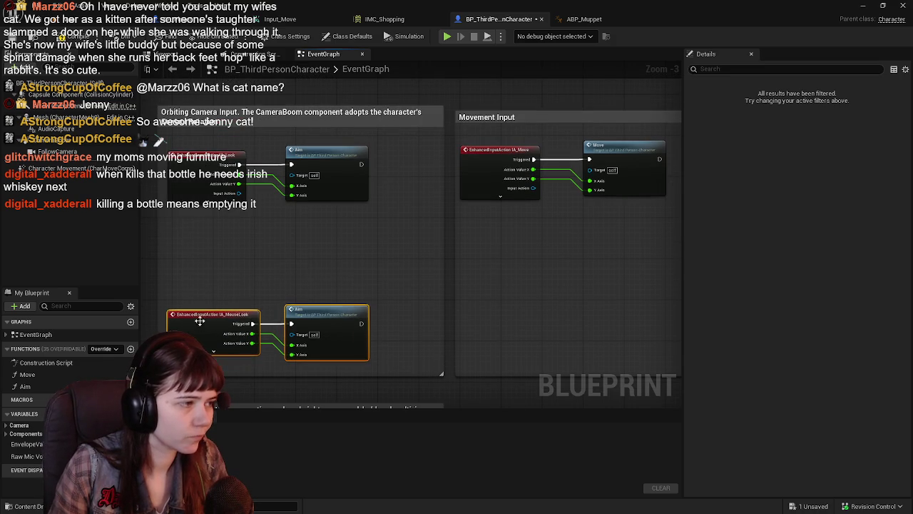
left_click_drag(200, 321, 206, 229)
left_click_drag(501, 231, 466, 246)
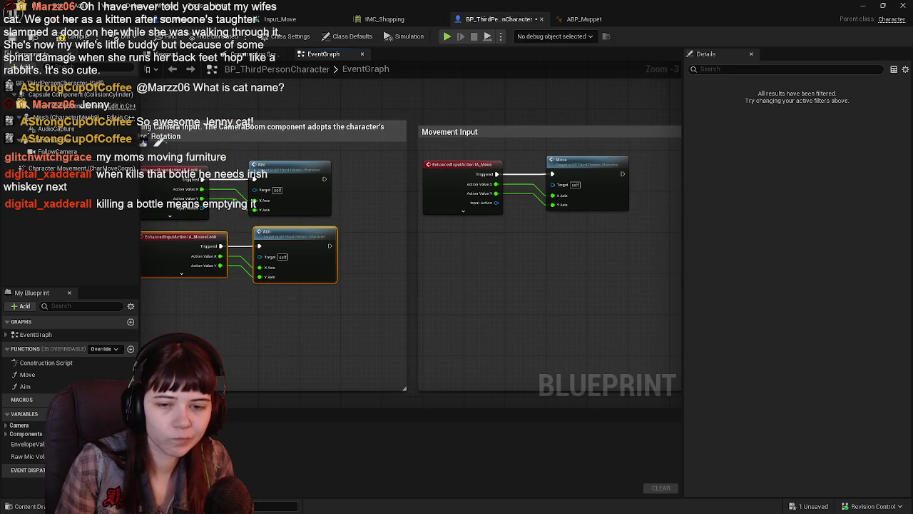
Shrink the Orbiting Camera Input and Movement Input comment boxes to fit, then compile and save.
scroll(503, 243, "down", 2)
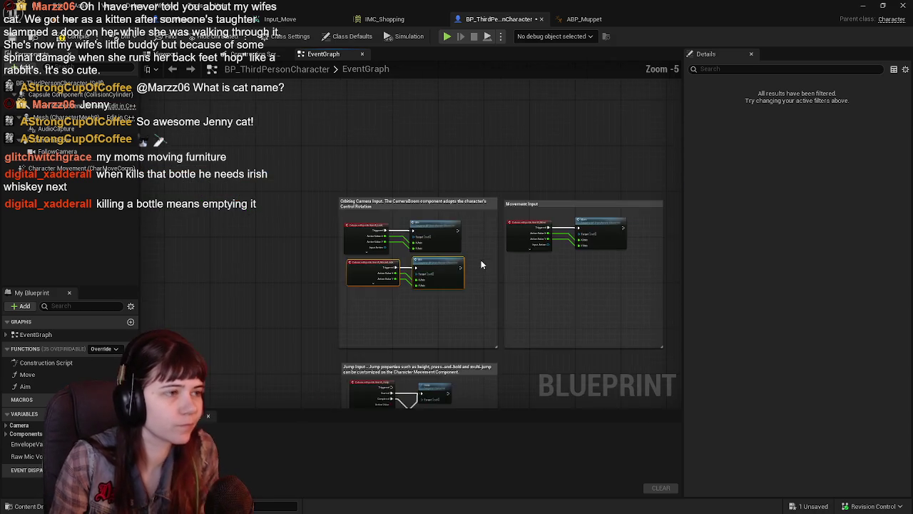
mouse_move(481, 260)
left_mouse_down()
mouse_move(383, 379)
mouse_move(421, 334)
mouse_move(359, 281)
left_mouse_up()
scroll(337, 190, "up", 1)
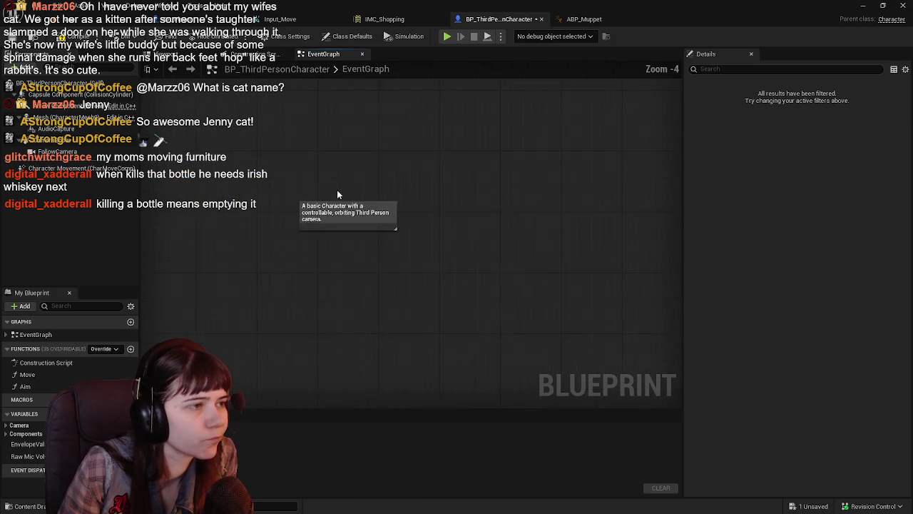
scroll(405, 267, "down", 1)
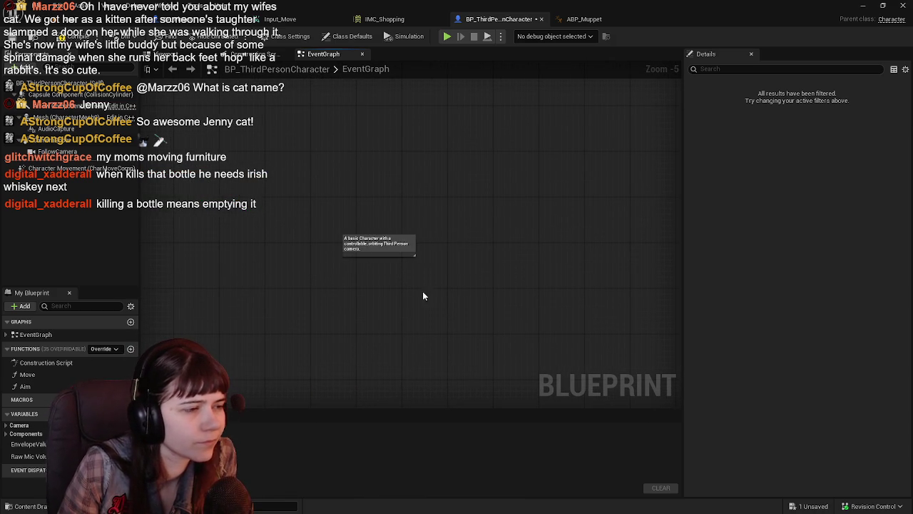
left_click_drag(378, 241, 355, 80)
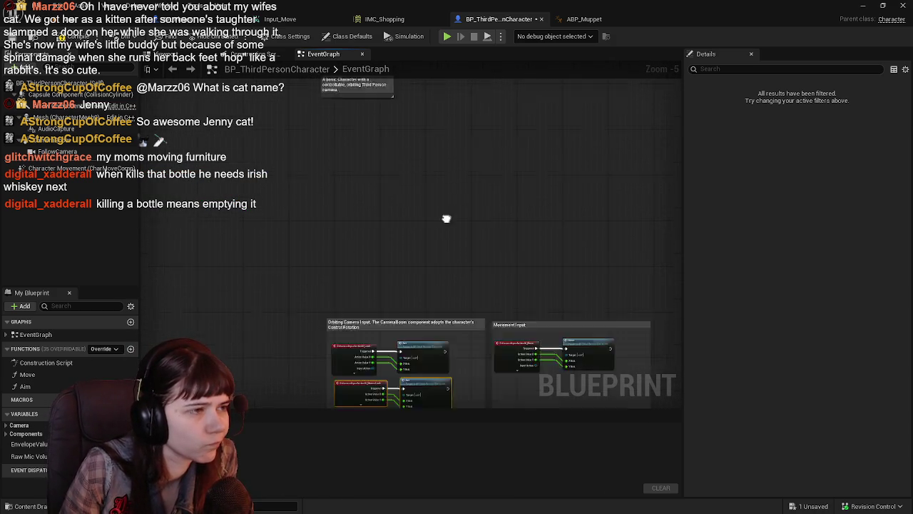
scroll(419, 220, "up", 1)
scroll(420, 220, "up", 1)
mouse_move(422, 212)
left_mouse_down()
mouse_move(443, 238)
mouse_move(417, 323)
left_mouse_up()
mouse_move(407, 373)
left_mouse_down()
mouse_move(411, 279)
mouse_move(229, 274)
left_mouse_up()
left_click_drag(433, 365, 438, 212)
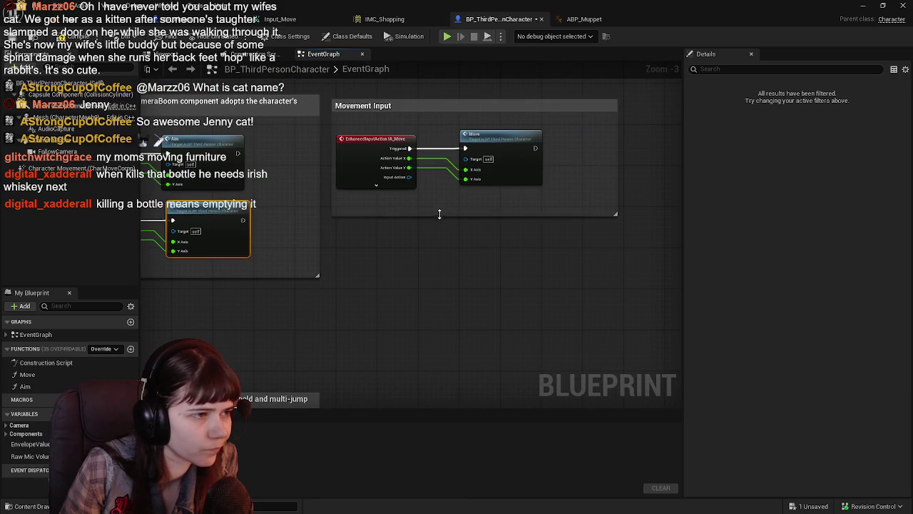
scroll(442, 267, "down", 1)
mouse_move(443, 267)
left_mouse_down()
mouse_move(522, 208)
mouse_move(488, 162)
left_mouse_up()
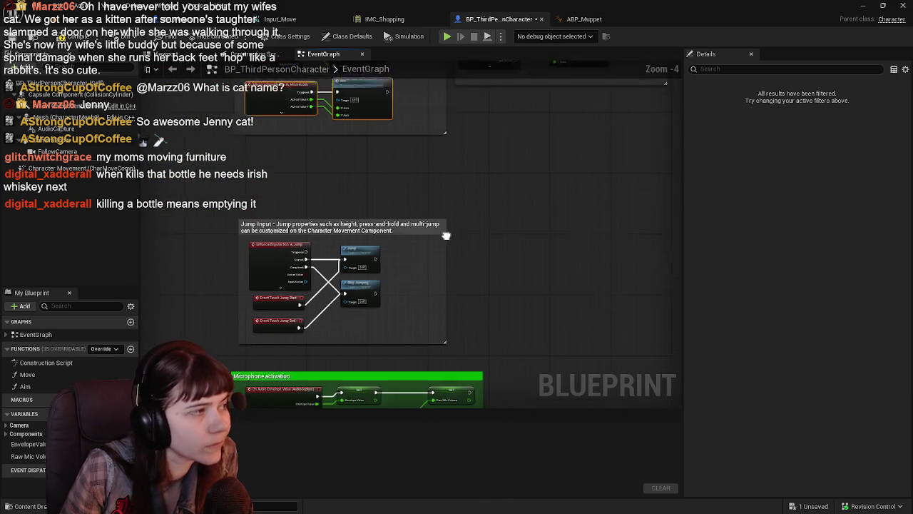
left_click(107, 140)
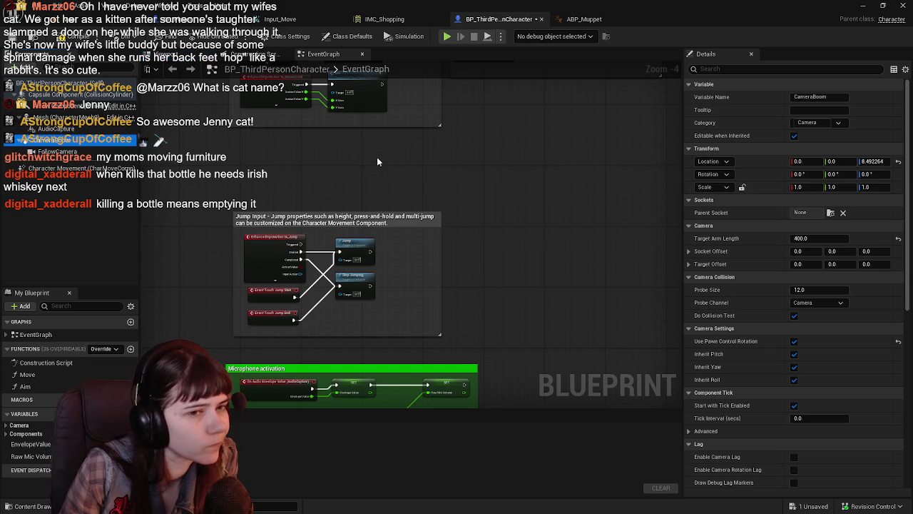
left_click(71, 43)
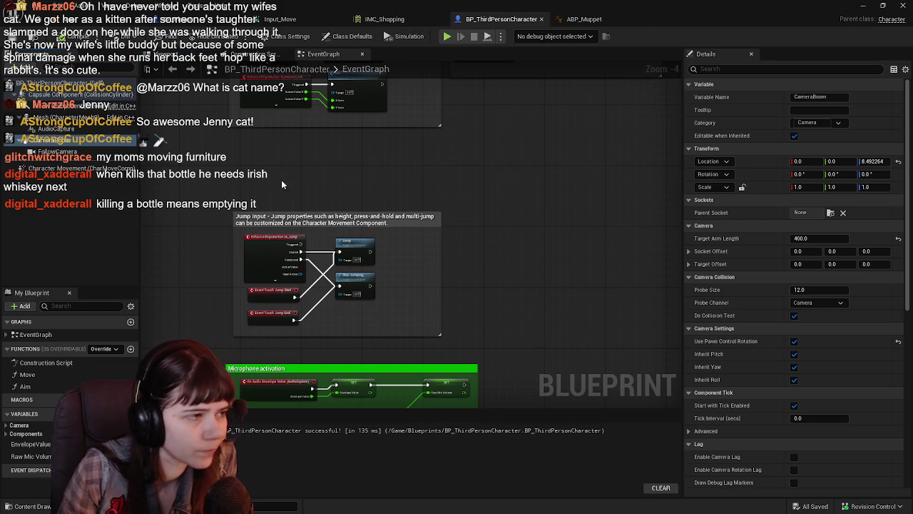
Reposition the Jump Input group in the event graph.
left_click(285, 217)
scroll(471, 260, "down", 2)
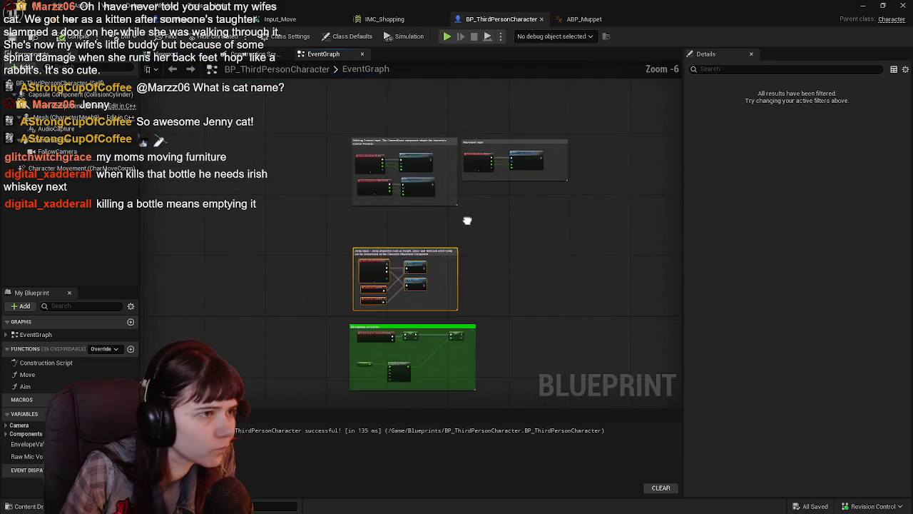
scroll(445, 211, "up", 2)
mouse_move(267, 313)
left_mouse_down()
mouse_move(263, 236)
mouse_move(250, 277)
left_mouse_up()
scroll(262, 249, "up", 3)
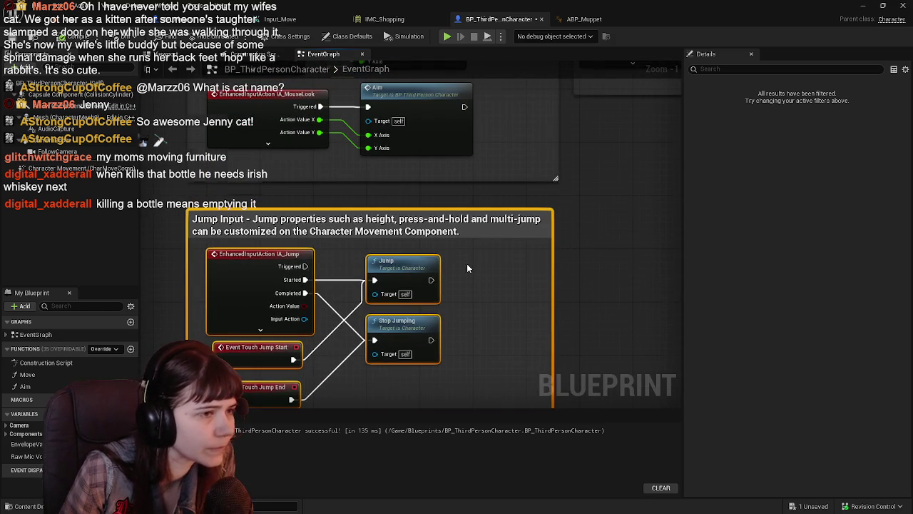
scroll(438, 163, "down", 1)
left_click(438, 158)
left_click_drag(438, 159, 406, 176)
left_click(255, 215)
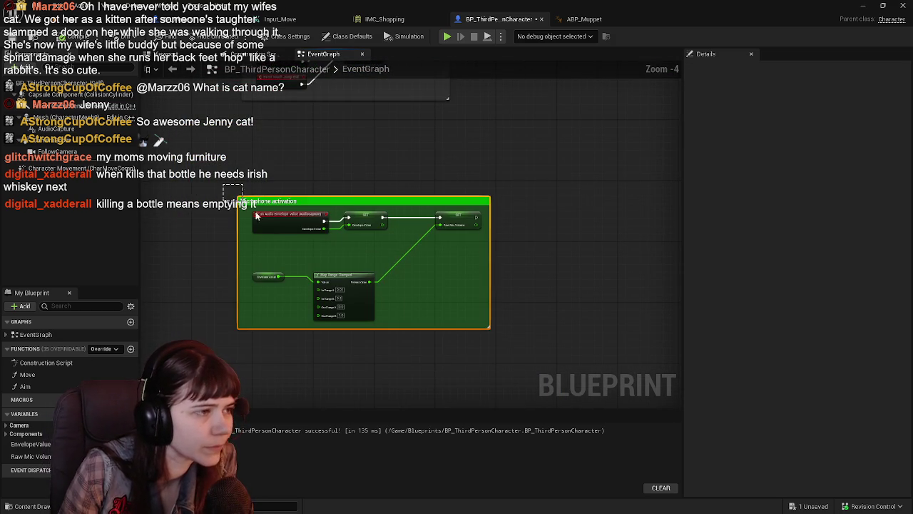
scroll(336, 192, "up", 2)
mouse_move(288, 156)
left_mouse_down()
mouse_move(252, 343)
mouse_move(245, 208)
mouse_move(232, 216)
mouse_move(477, 329)
left_mouse_up()
scroll(253, 206, "down", 2)
scroll(675, 226, "up", 1)
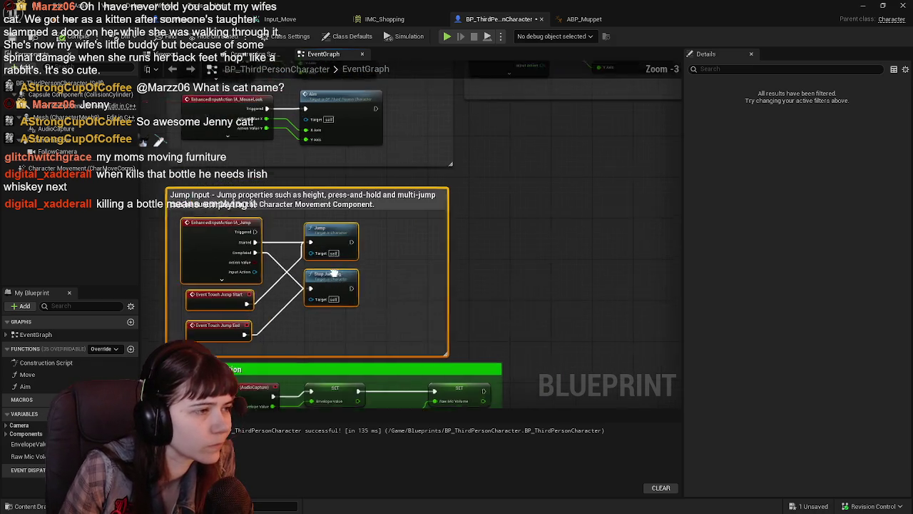
mouse_move(148, 244)
left_mouse_down()
mouse_move(478, 213)
mouse_move(444, 165)
left_mouse_up()
scroll(388, 292, "up", 1)
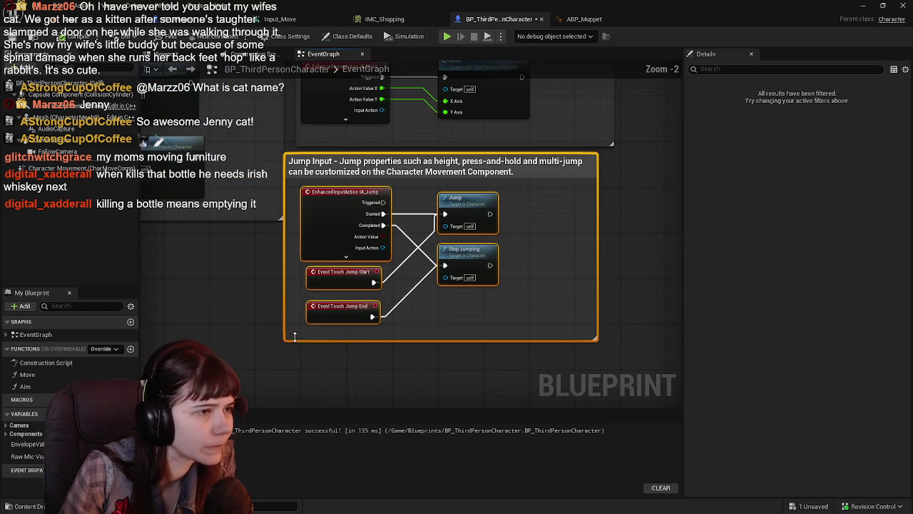
left_click_drag(323, 214, 373, 211)
scroll(335, 228, "down", 2)
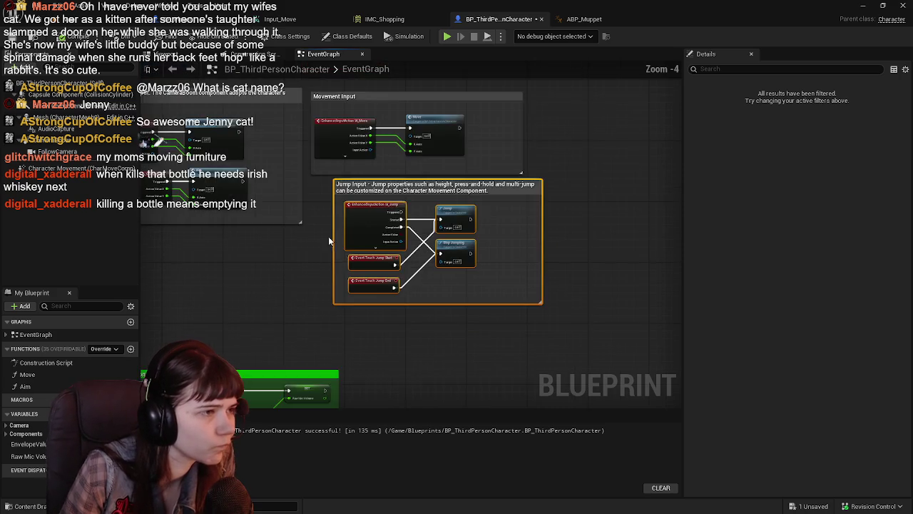
scroll(355, 251, "up", 1)
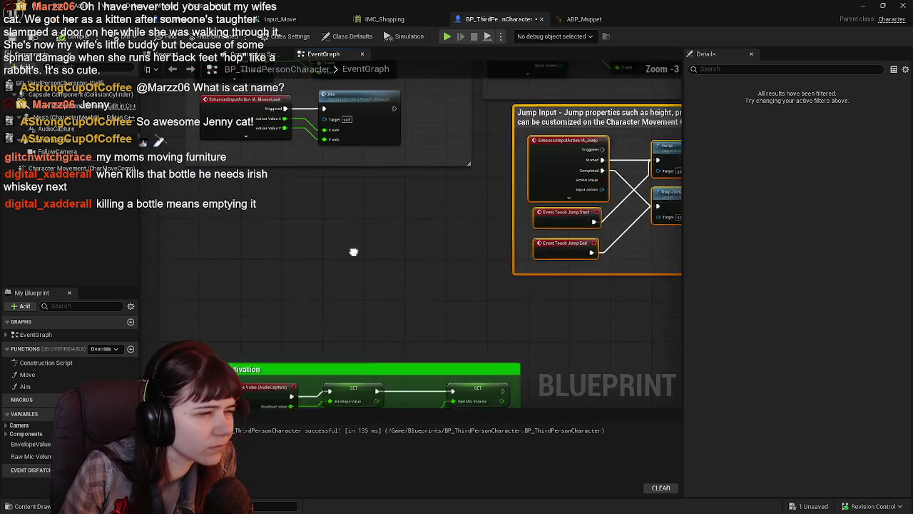
mouse_move(576, 172)
left_mouse_down()
mouse_move(341, 243)
mouse_move(261, 209)
mouse_move(266, 242)
mouse_move(248, 251)
mouse_move(251, 227)
mouse_move(249, 271)
left_mouse_up()
scroll(272, 239, "up", 2)
Move the Microphone activation group lower in the graph and save the blueprint.
left_click_drag(170, 237, 154, 54)
scroll(172, 232, "down", 2)
left_click(244, 249)
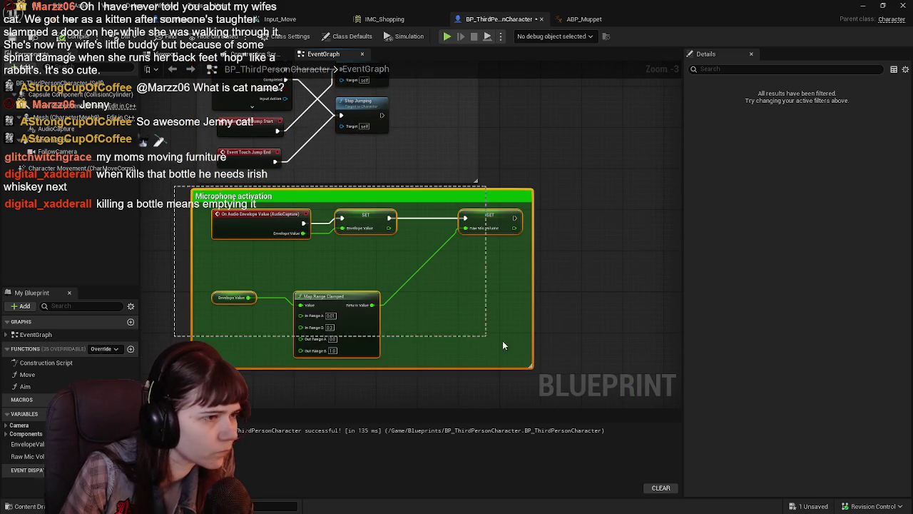
scroll(244, 253, "up", 2)
mouse_move(287, 189)
left_mouse_down()
mouse_move(297, 204)
mouse_move(294, 239)
left_mouse_up()
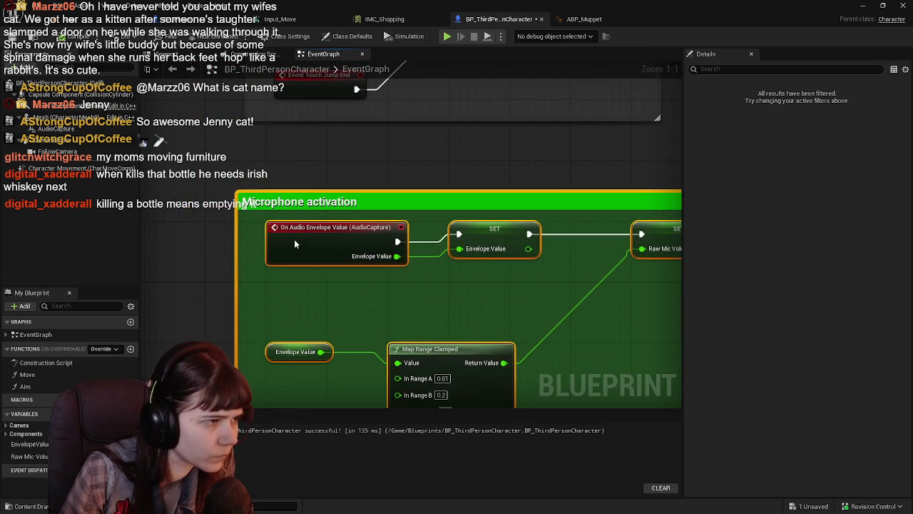
scroll(293, 239, "down", 3)
left_click_drag(305, 179, 305, 316)
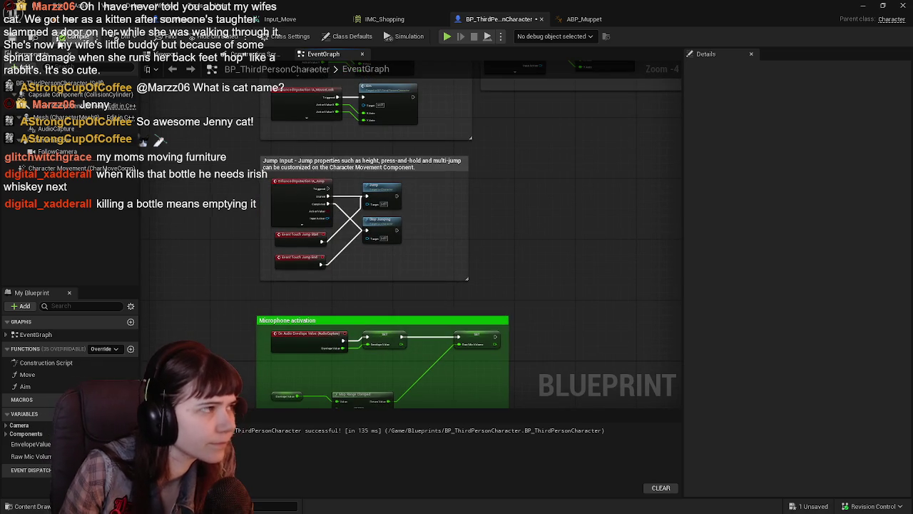
key("ctrl+s")
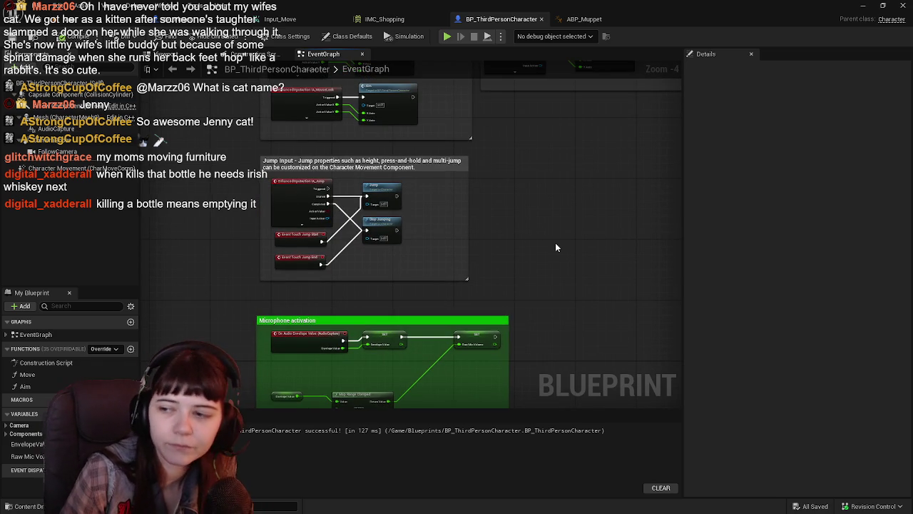
Place the Microphone activation group beneath the jump section, save again, and open the Content Drawer.
scroll(557, 248, "down", 2)
scroll(510, 288, "up", 2)
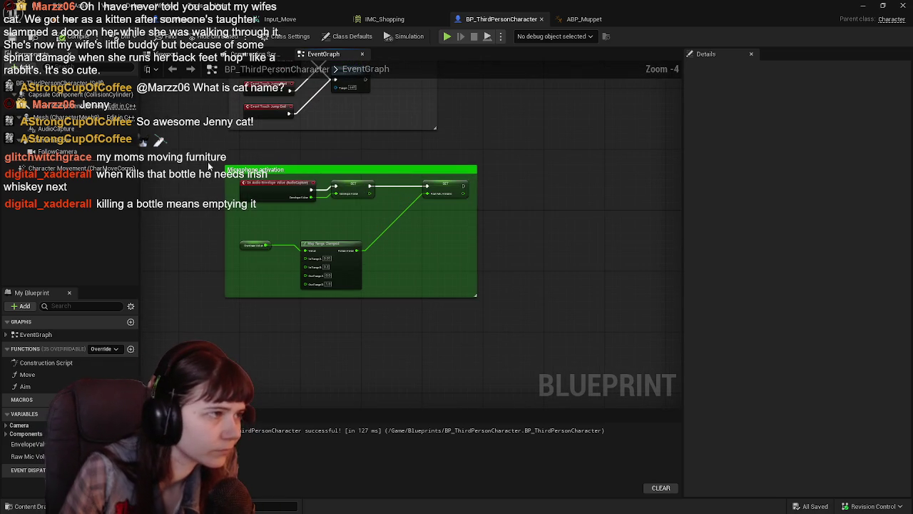
left_click_drag(203, 158, 547, 328)
mouse_move(435, 207)
left_mouse_down()
mouse_move(354, 345)
mouse_move(594, 202)
mouse_move(399, 352)
left_mouse_up()
scroll(399, 352, "up", 2)
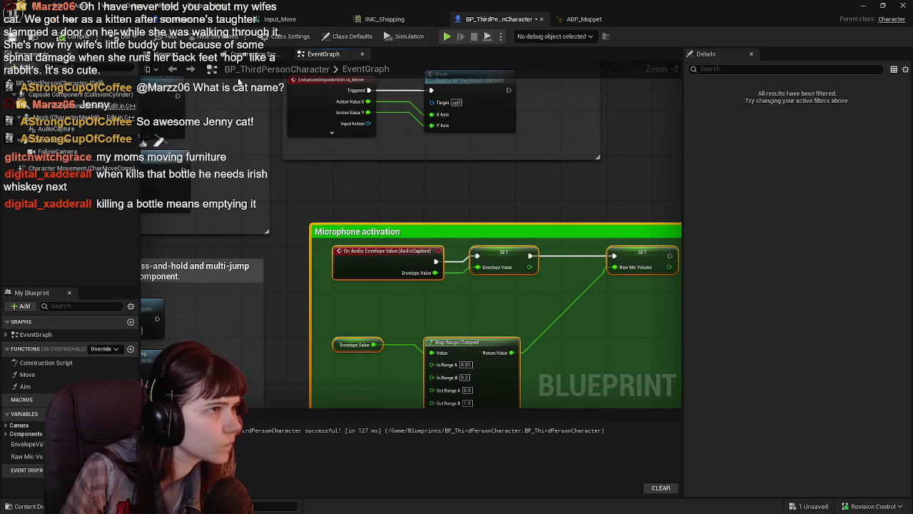
key("ctrl+s")
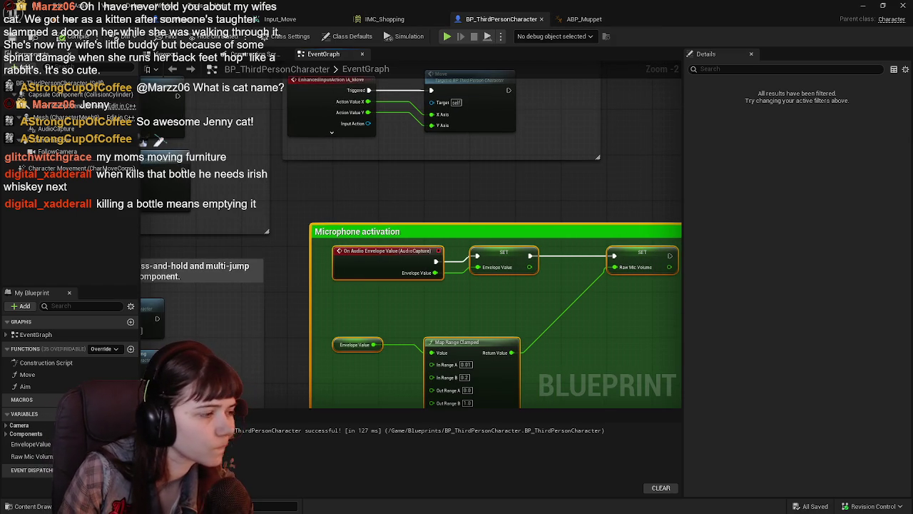
key("ctrl+space")
Browse Content > Input > Actions for the input action assets, then play-test the LetsGoShopping level.
left_click(349, 336)
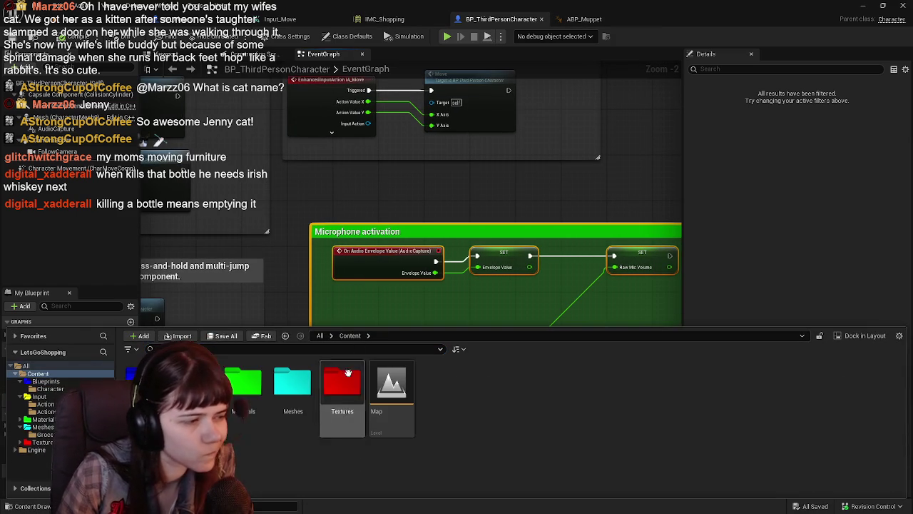
double_click(194, 386)
double_click(145, 385)
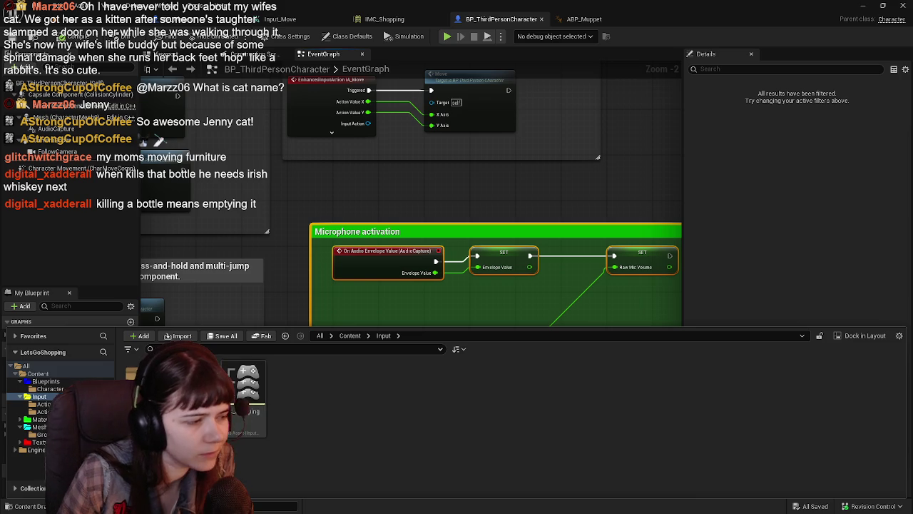
left_click(385, 335)
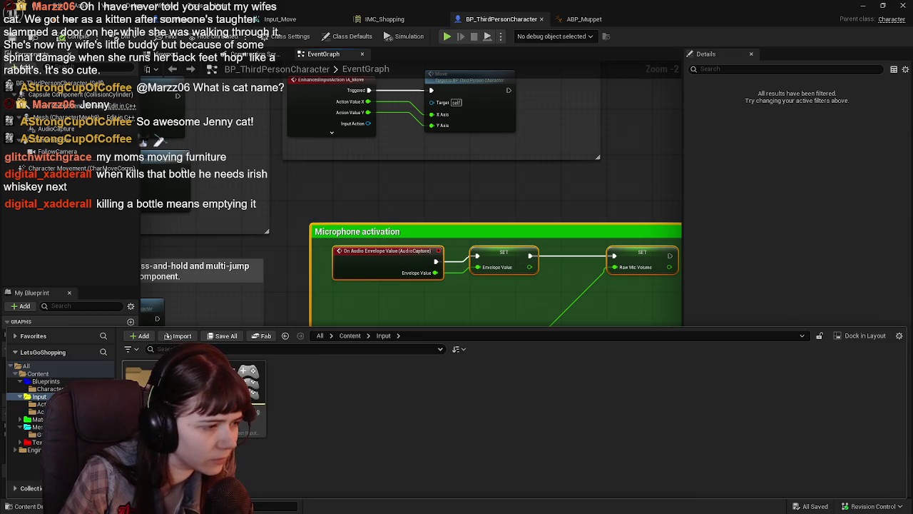
double_click(135, 375)
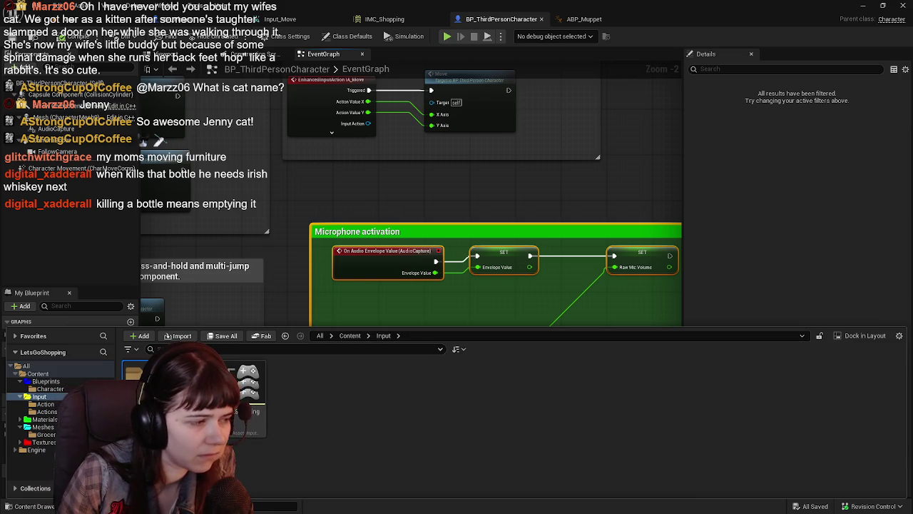
left_click(46, 411)
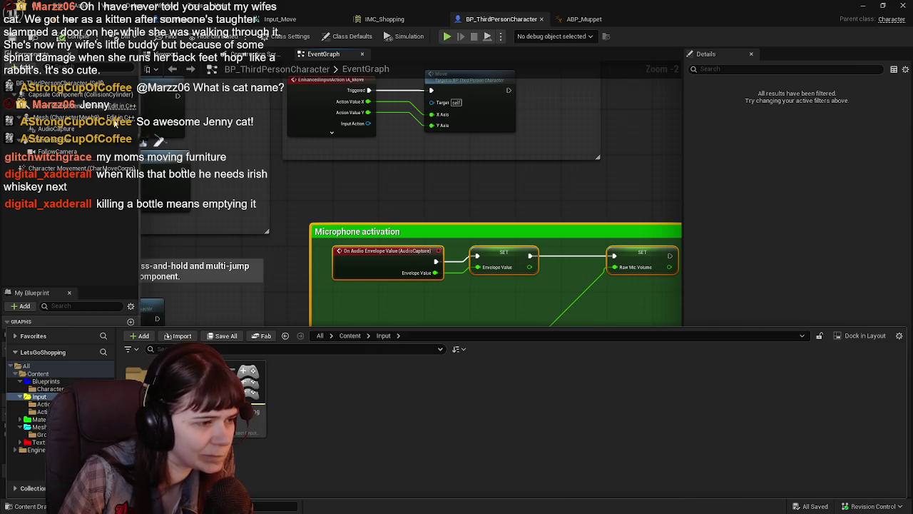
left_click(61, 21)
left_click(241, 44)
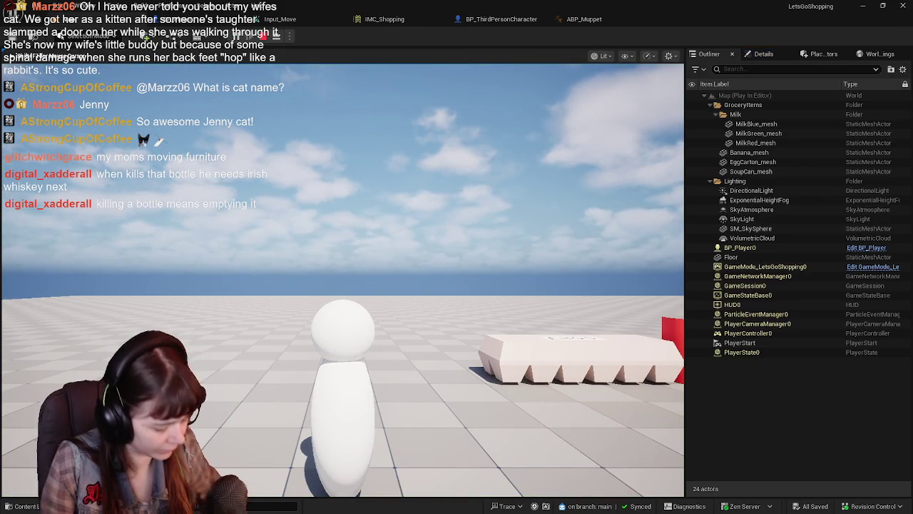
End the play test and check BP_Player's SpringArm settings, glancing at ABP_Muppet.
key("Escape")
left_click(211, 21)
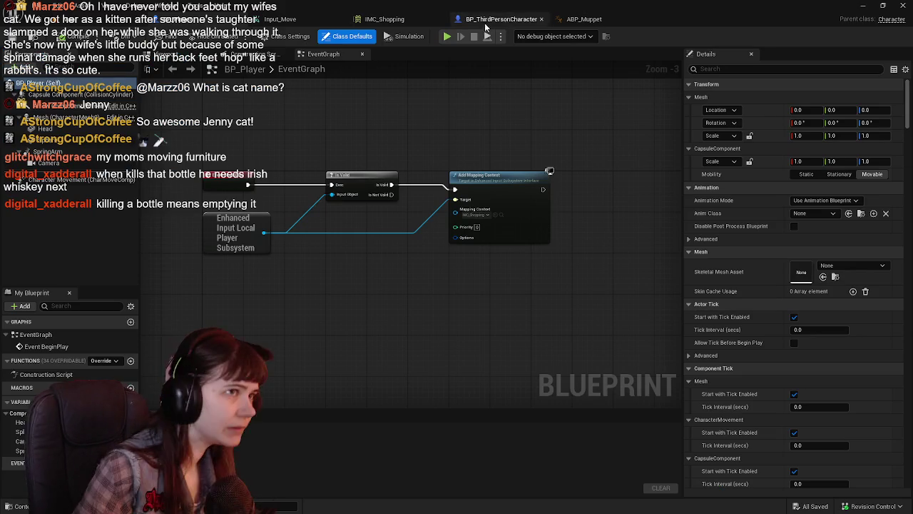
left_click_drag(452, 219, 443, 194)
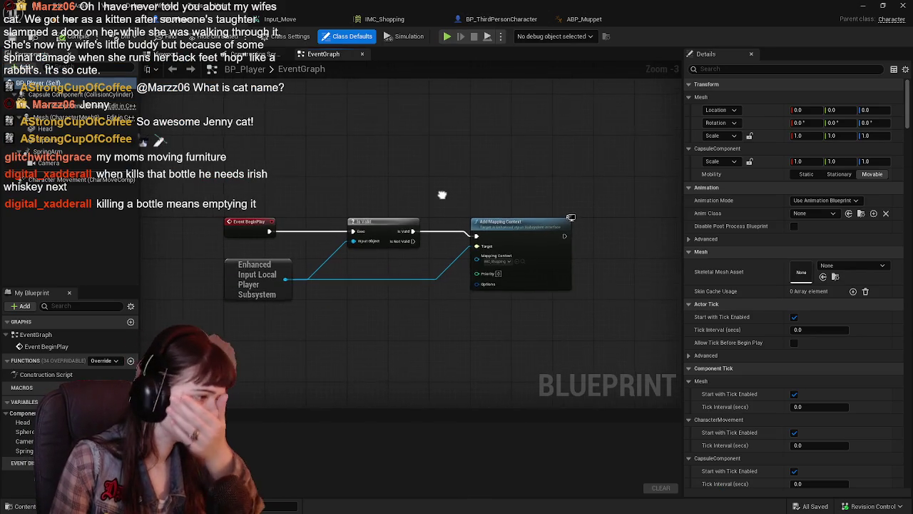
left_click(48, 151)
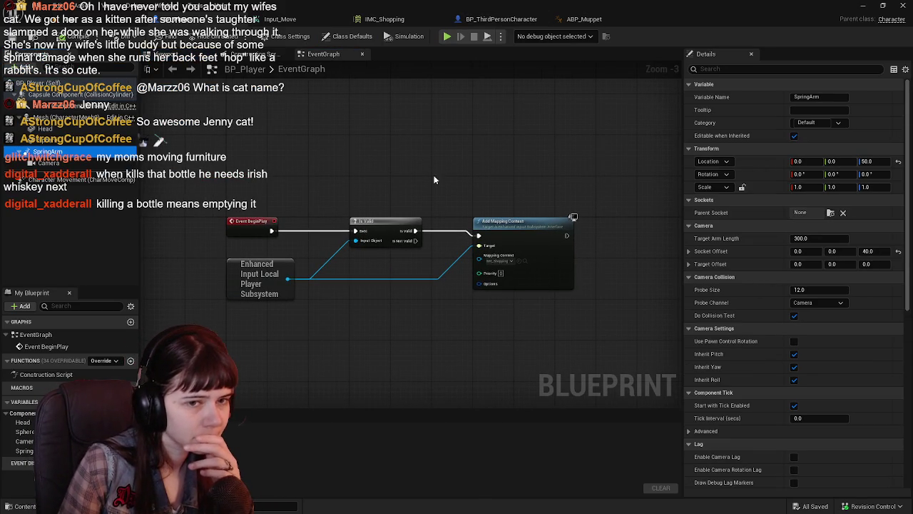
left_click(584, 19)
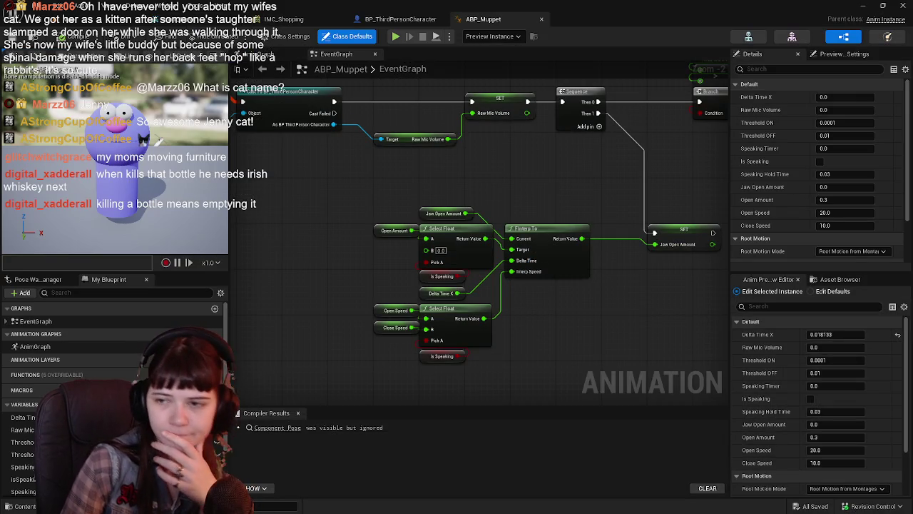
Return to BP_ThirdPersonCharacter's event graph with the Orbiting Camera Input group in view.
left_click(400, 19)
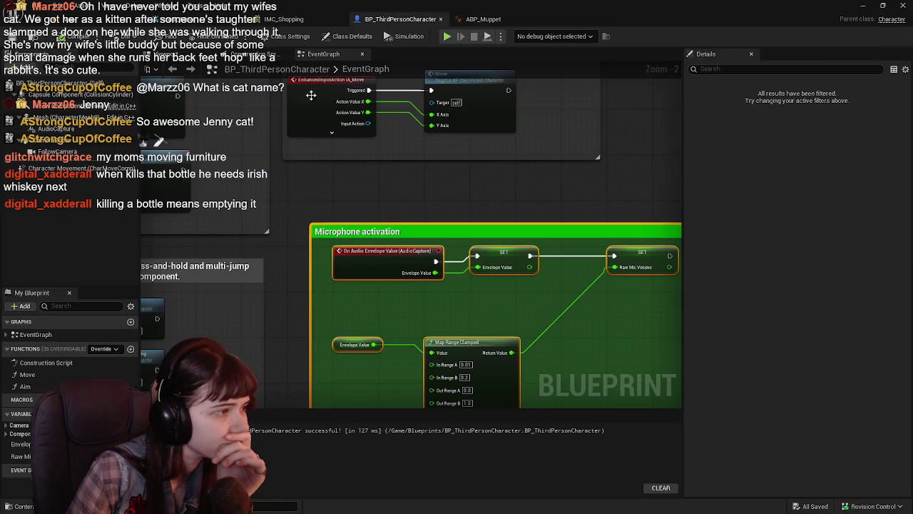
scroll(322, 137, "down", 2)
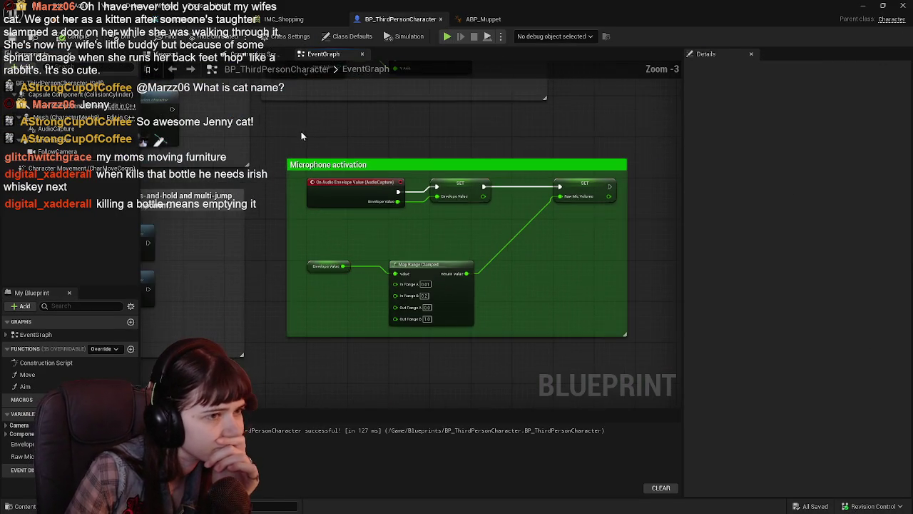
mouse_move(355, 200)
left_mouse_down()
mouse_move(374, 188)
mouse_move(550, 215)
mouse_move(471, 220)
mouse_move(378, 151)
mouse_move(414, 207)
left_mouse_up()
scroll(578, 227, "down", 1)
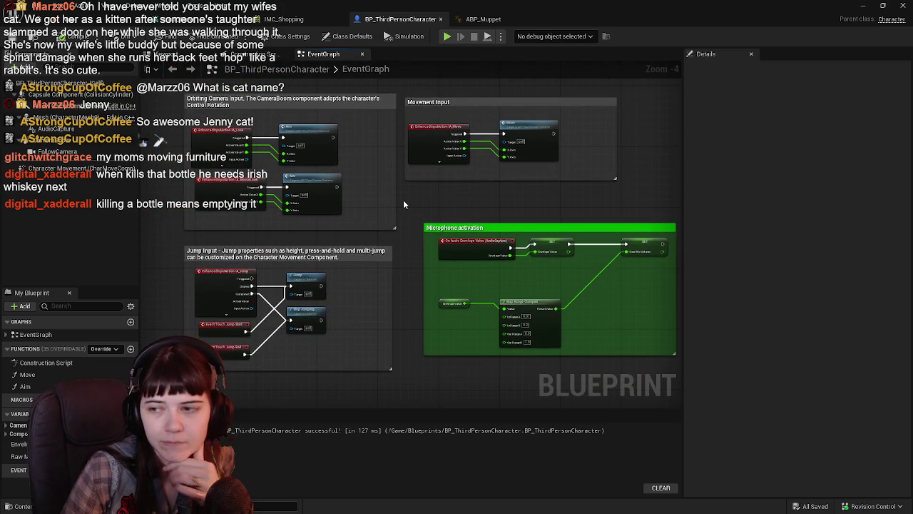
Give CameraBoom Target Arm Length 300, Socket Offset Z 40, Location Z 50, then select FollowCamera.
left_click(58, 140)
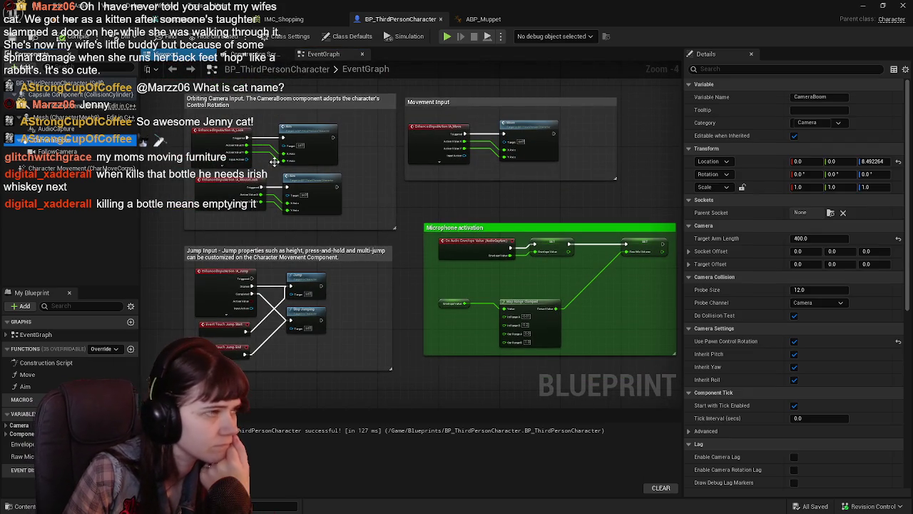
left_click(817, 238)
type("300")
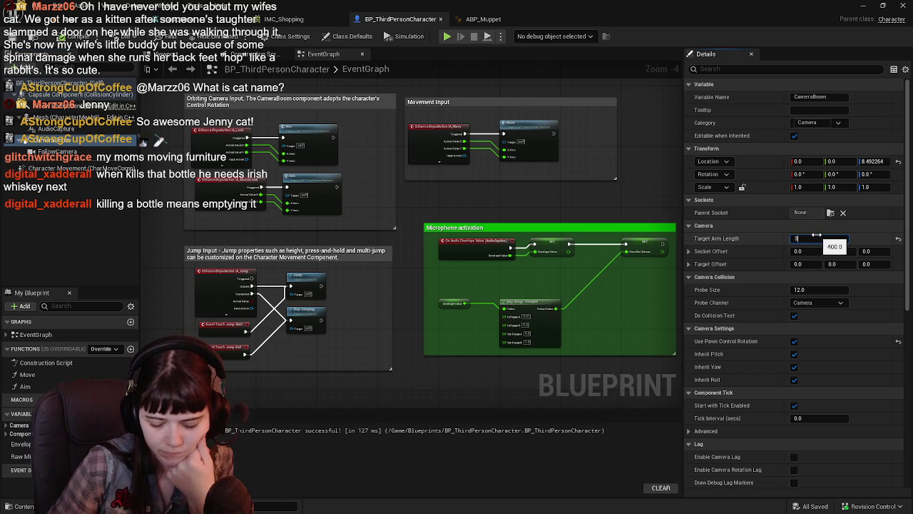
left_click(881, 251)
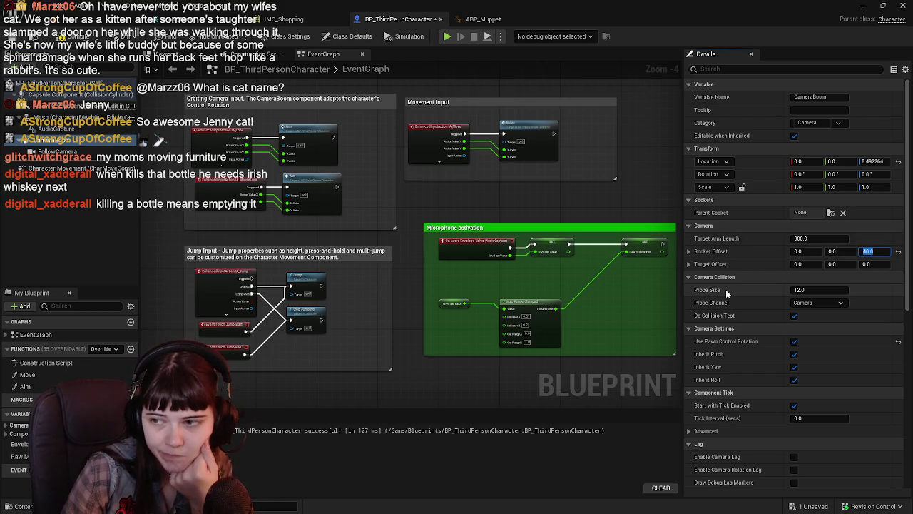
left_click(872, 161)
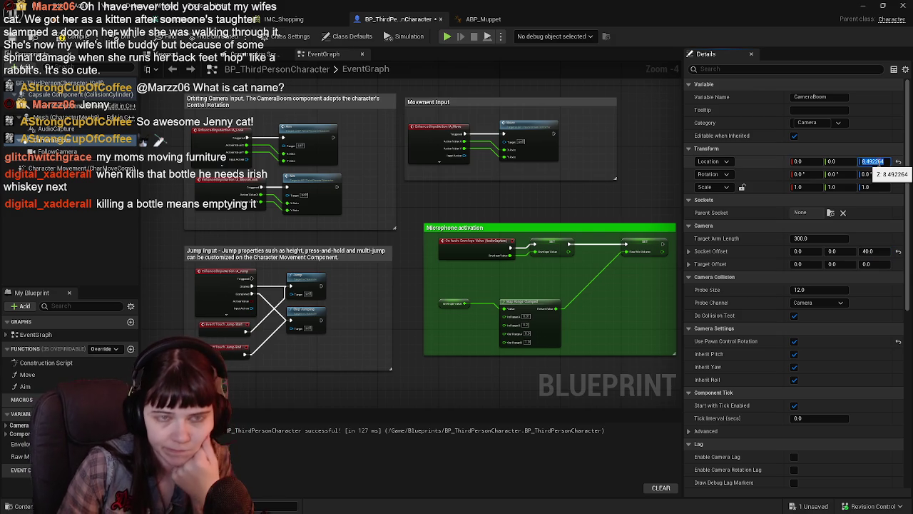
type("50")
key("Return")
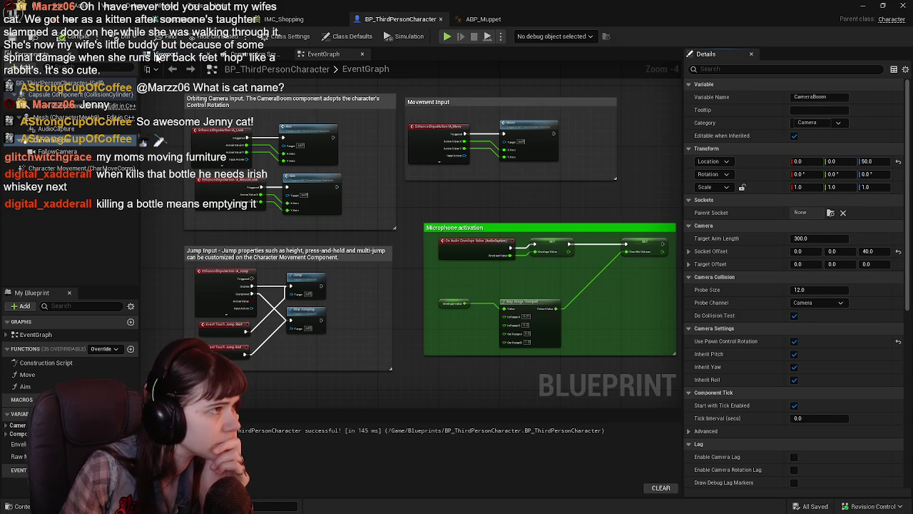
left_click(163, 53)
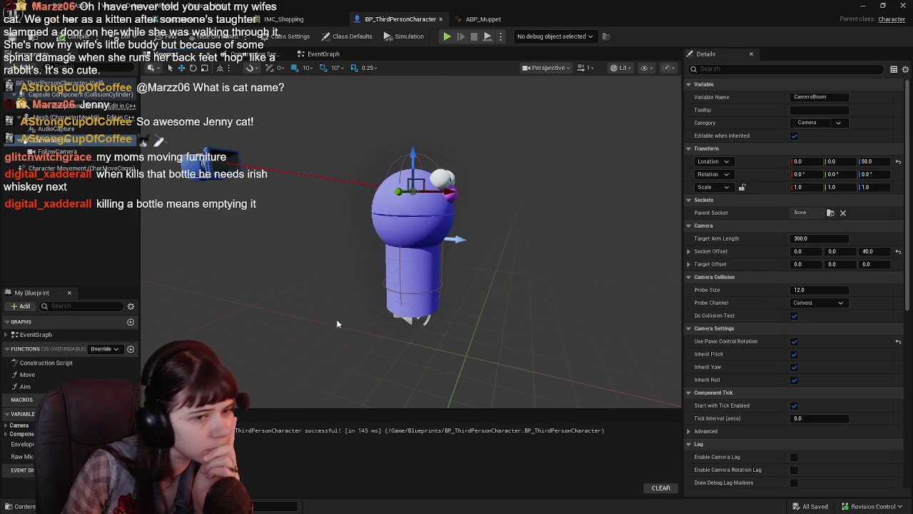
left_click(56, 151)
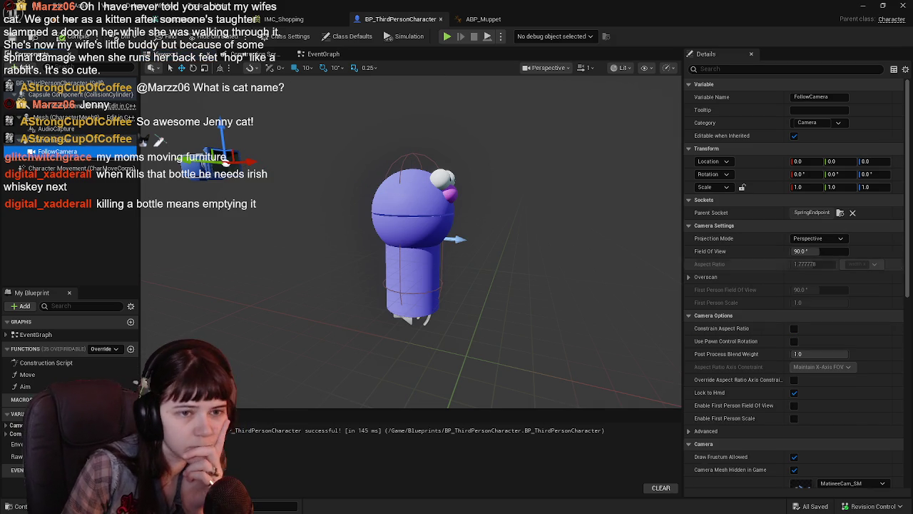
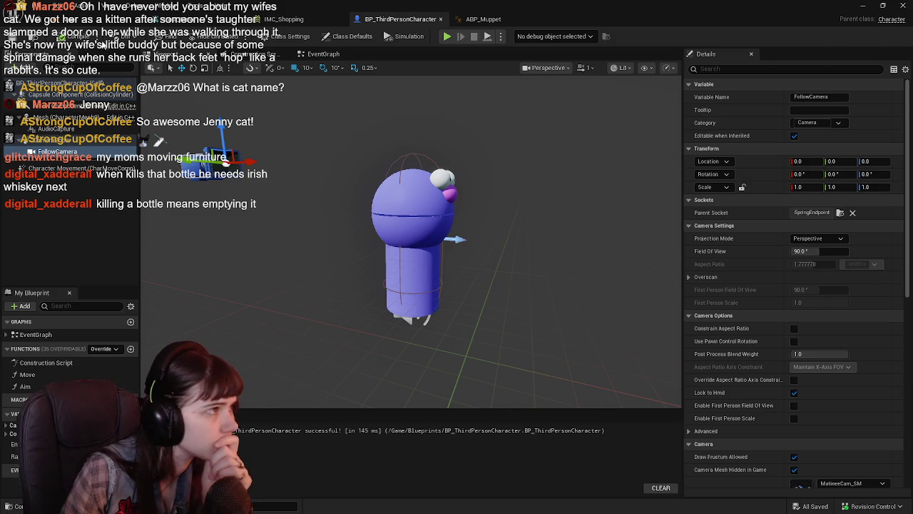
Check the open asset tabs: IMC_Shopping, BP_ThirdPersonCharacter, ABP_Muppet and the level editor.
left_click(79, 20)
left_click(282, 19)
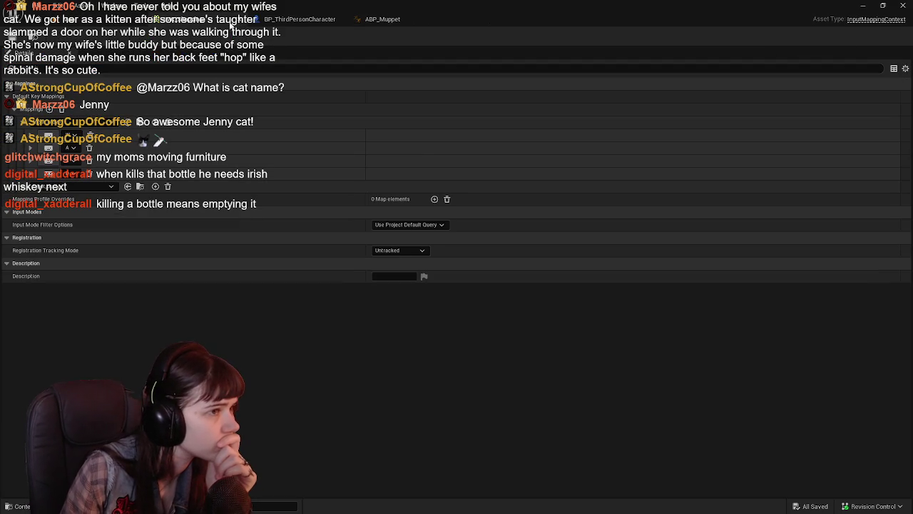
left_click(302, 22)
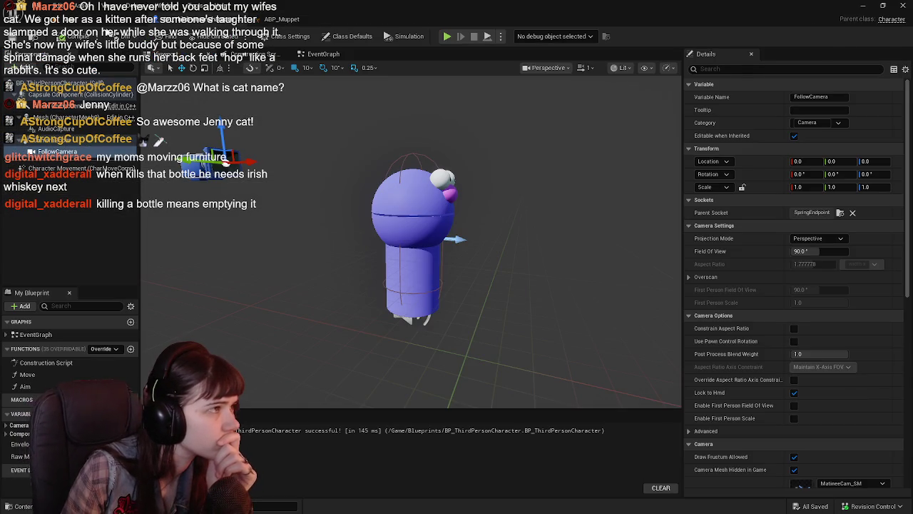
left_click(78, 20)
left_click(234, 22)
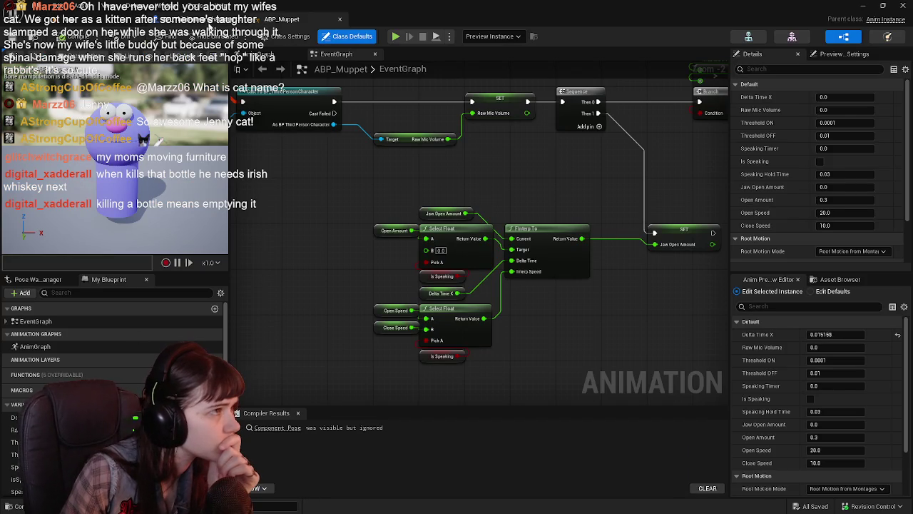
left_click(165, 20)
left_click(79, 20)
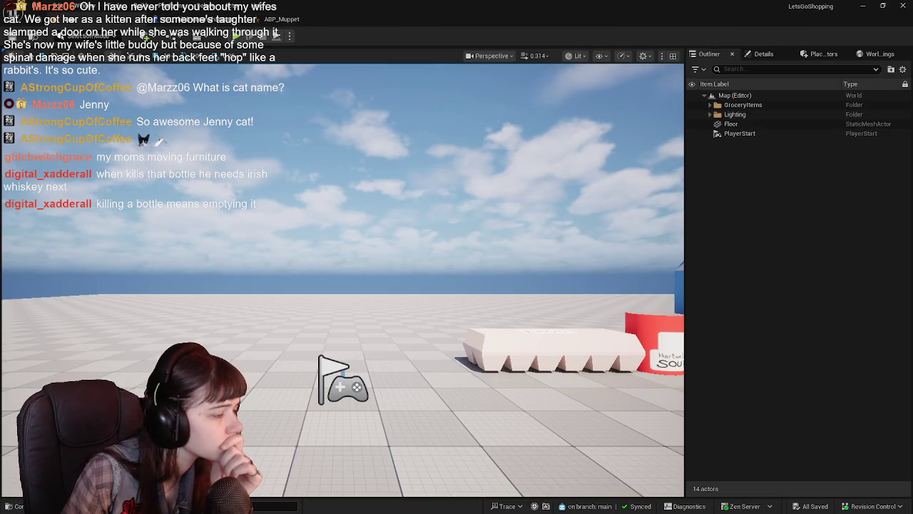
Open GameMode_LetsGoShopping from Content > Blueprints in the Content Drawer.
key("ctrl+space")
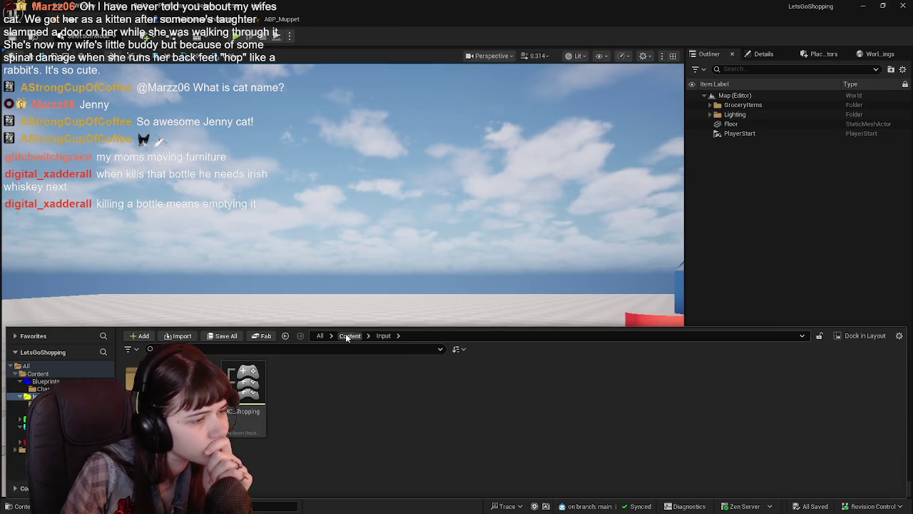
left_click(348, 336)
double_click(294, 385)
left_click(357, 392)
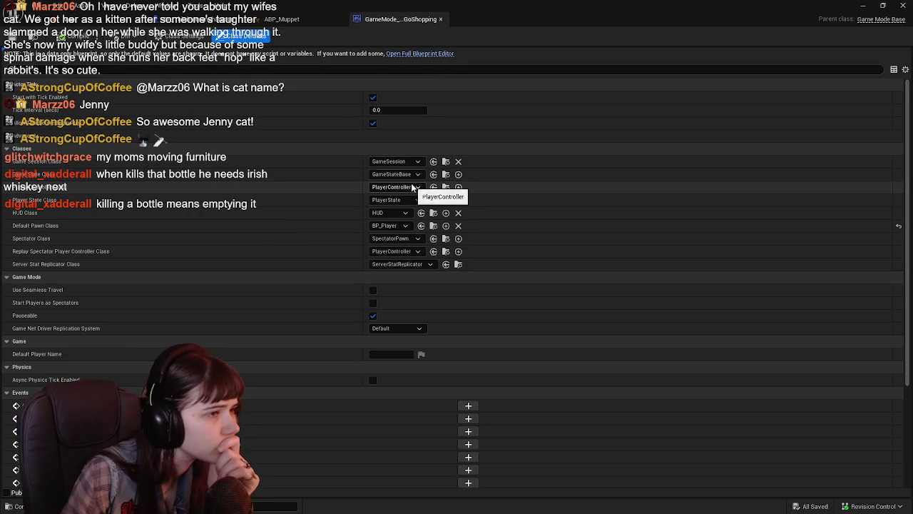
Set Default Pawn Class to BP_ThirdPersonCharacter and play-test the level with the Muppet character.
left_click(400, 229)
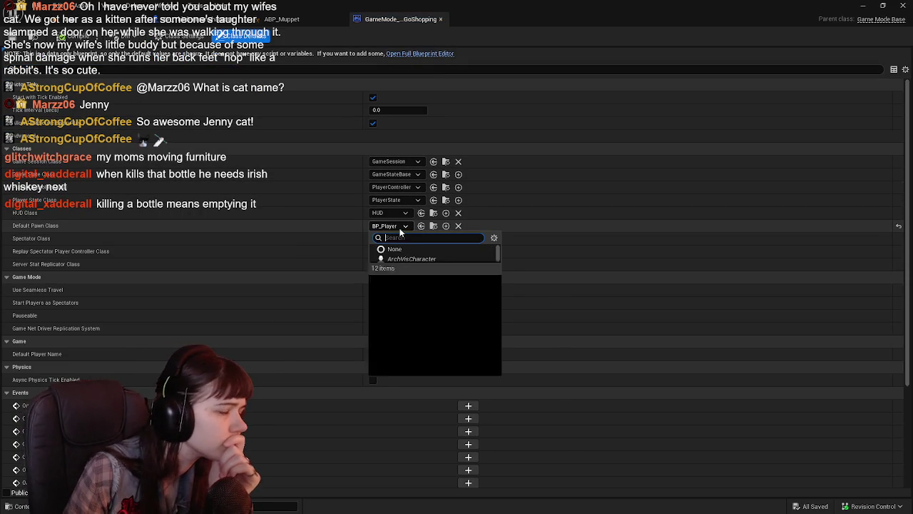
left_click(457, 278)
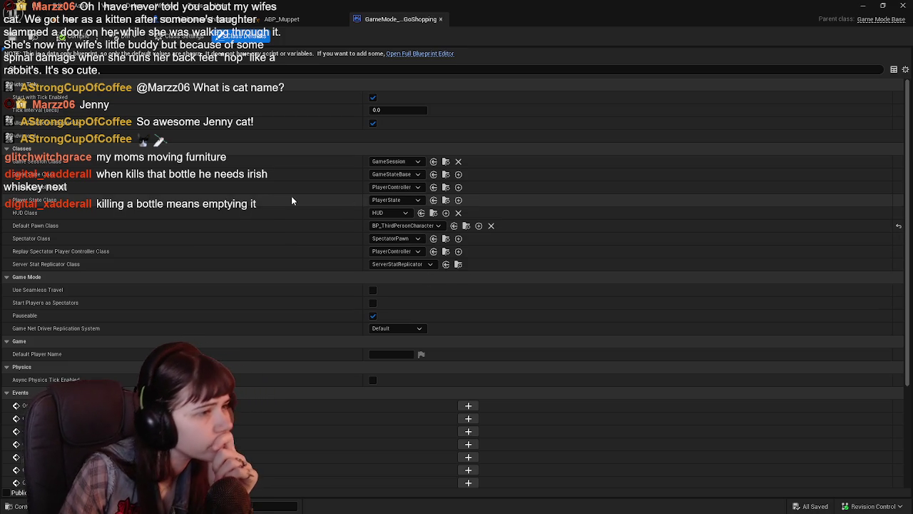
left_click(122, 23)
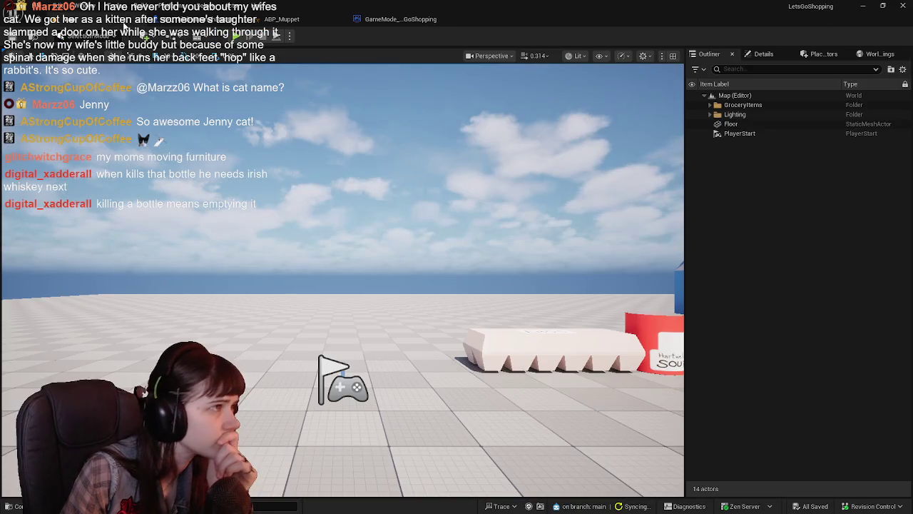
left_click(241, 37)
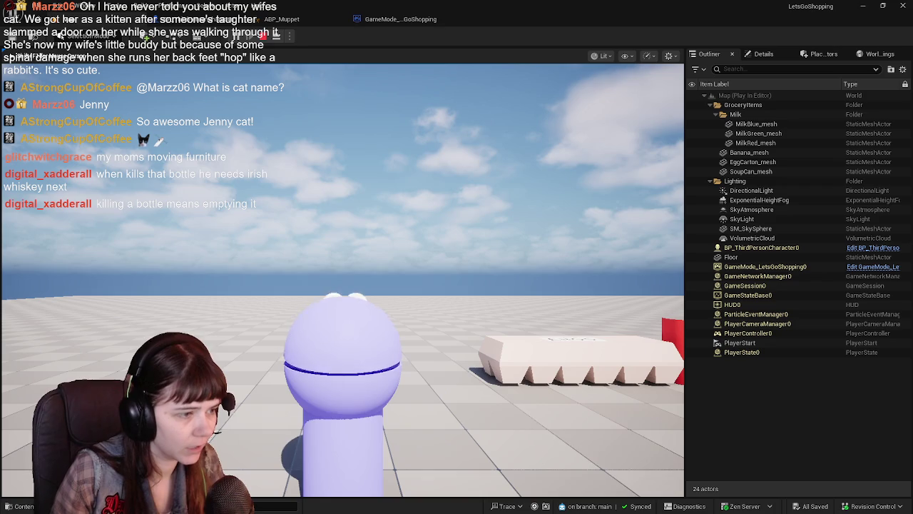
key("Escape")
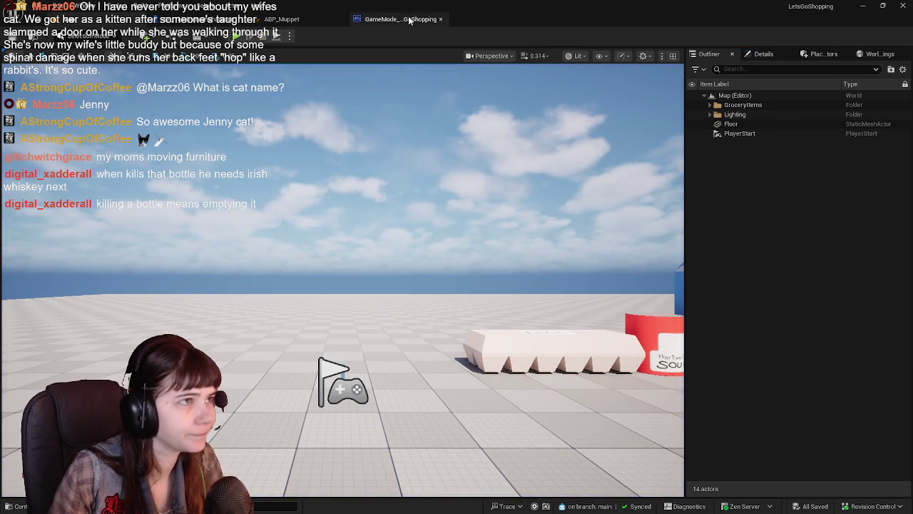
Review the game mode and ABP_Muppet tabs, then close all open asset editors.
left_click(400, 19)
key("ctrl+space")
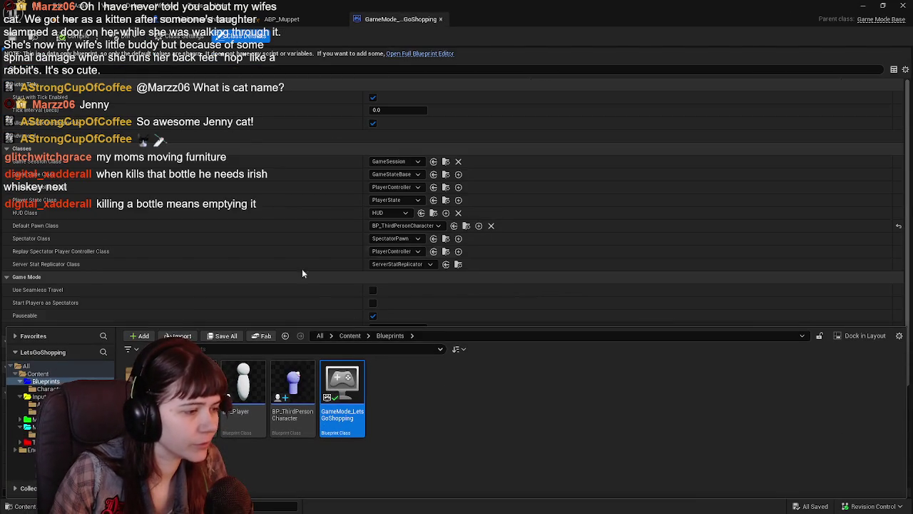
left_click(282, 19)
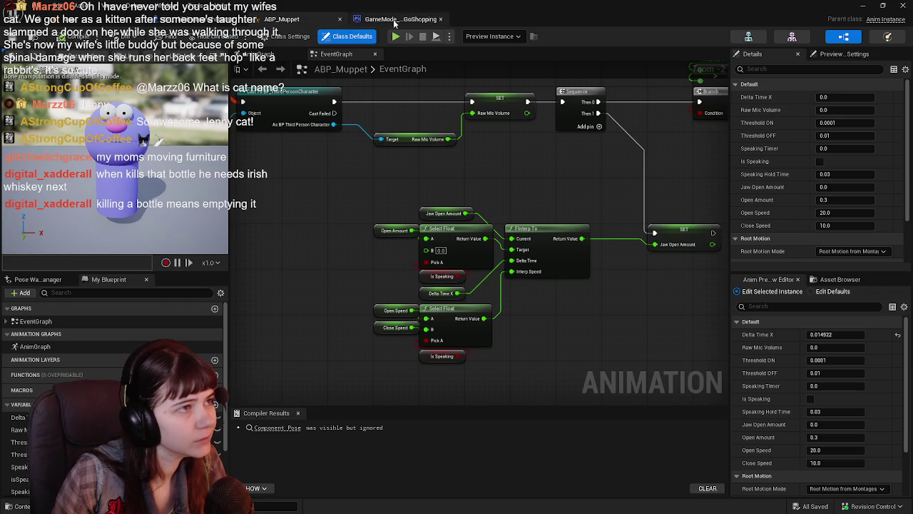
left_click(397, 19)
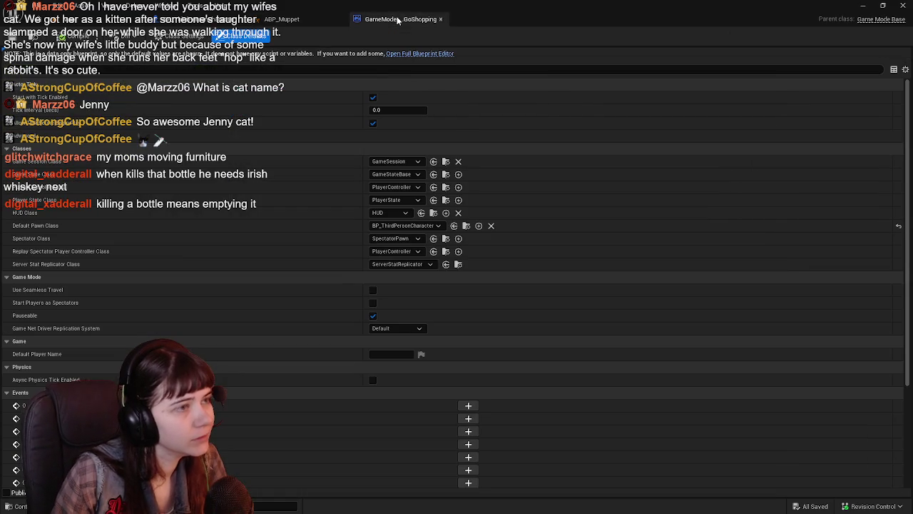
left_click(441, 20)
left_click(320, 21)
left_click(167, 22)
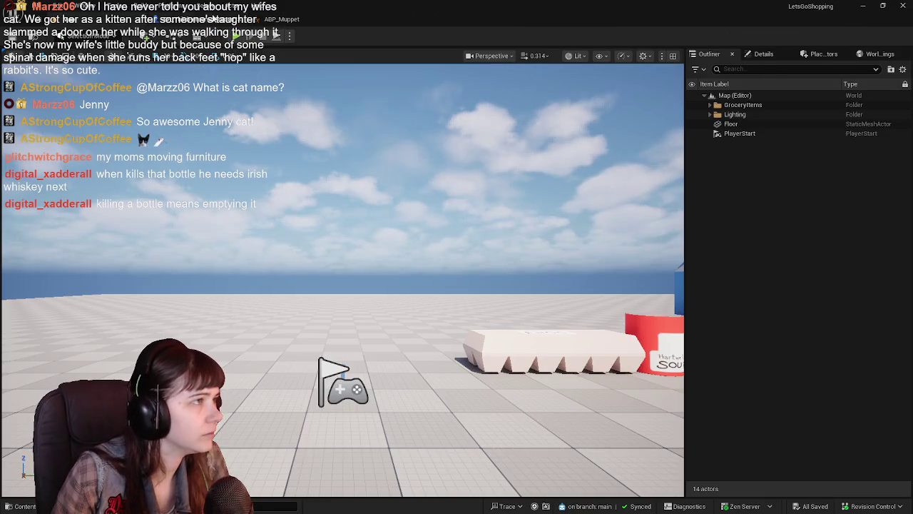
left_click(241, 24)
Browse the Content Drawer to the Input folder.
key("ctrl+space")
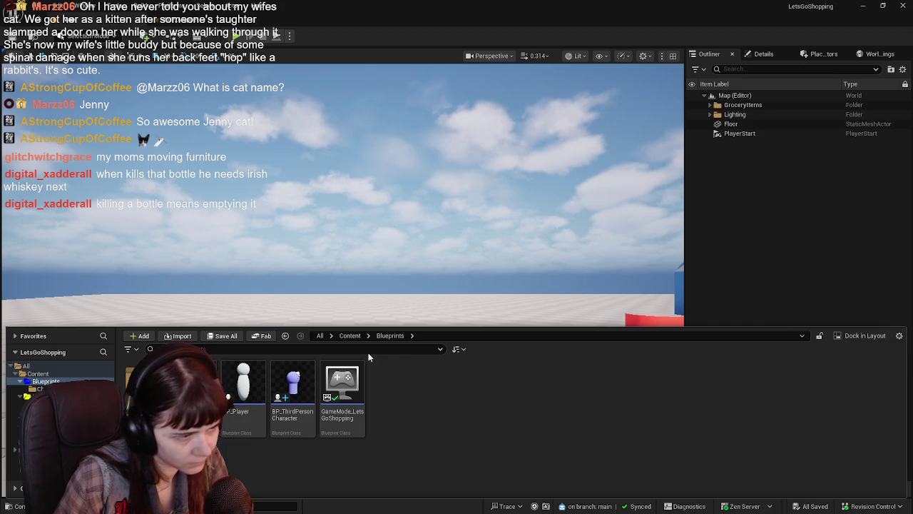
left_click(36, 389)
left_click(32, 396)
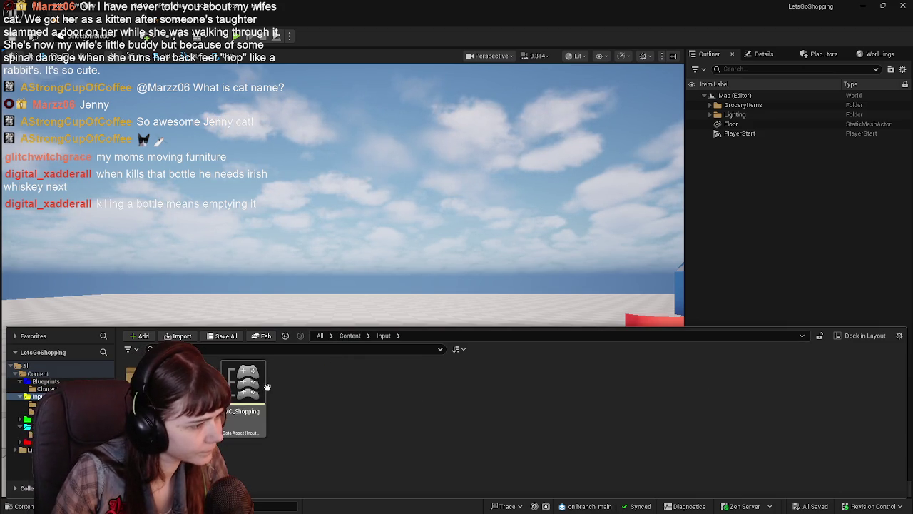
Relaunch Unreal Engine 5.7 and pan across ABP_Muppet's EventGraph nodes.
left_click(864, 7)
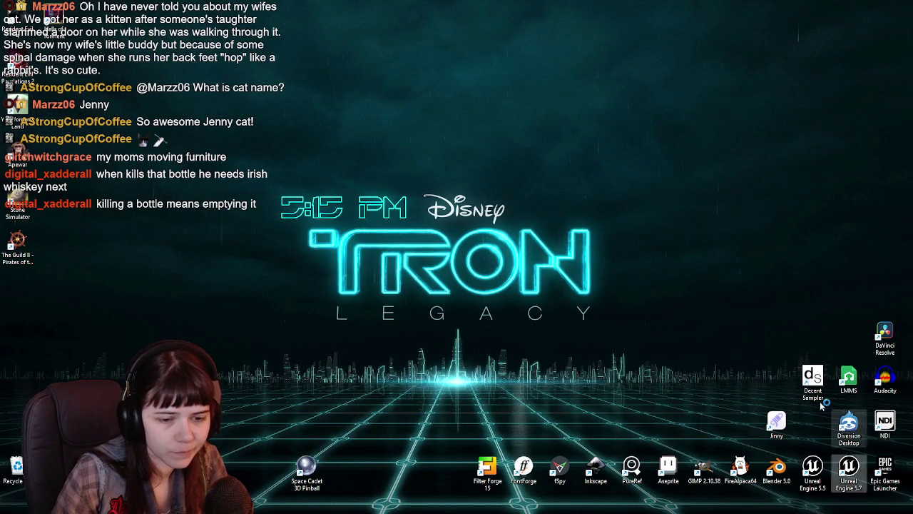
double_click(848, 471)
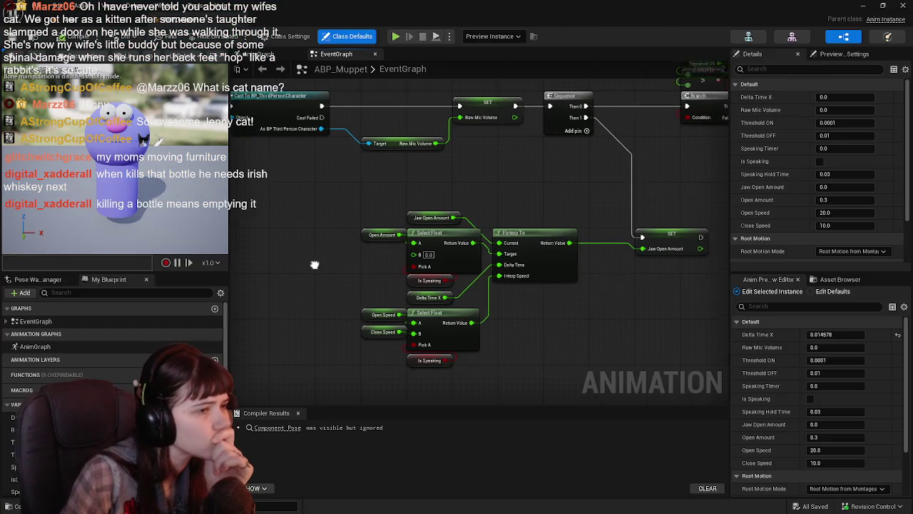
scroll(315, 264, "down", 2)
mouse_move(319, 284)
left_mouse_down()
mouse_move(383, 255)
mouse_move(425, 271)
left_mouse_up()
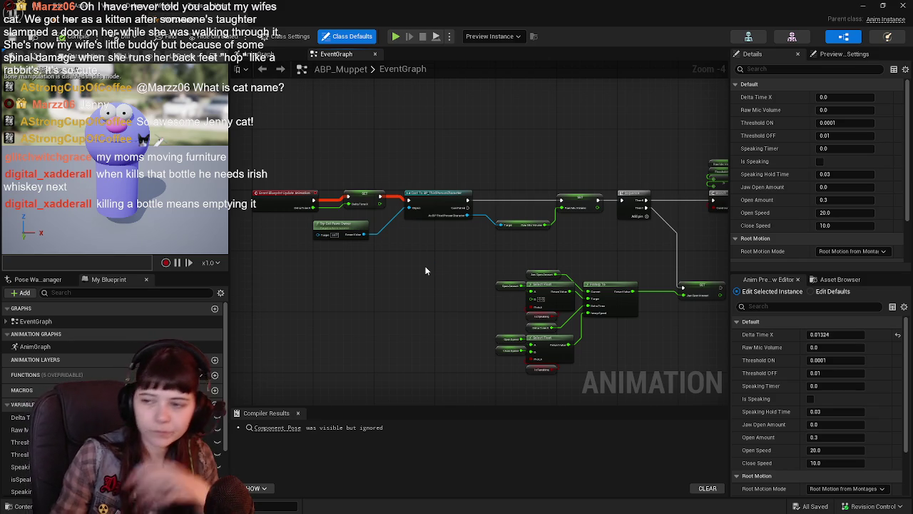
From the Component Pose warning, set the jaw bone node's Translation Space to Bone Space and compile.
left_click(305, 428)
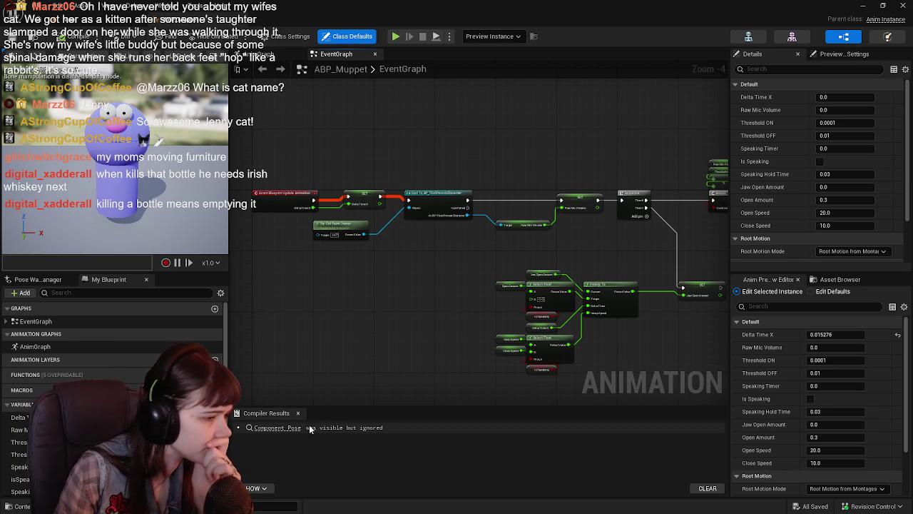
left_click(285, 428)
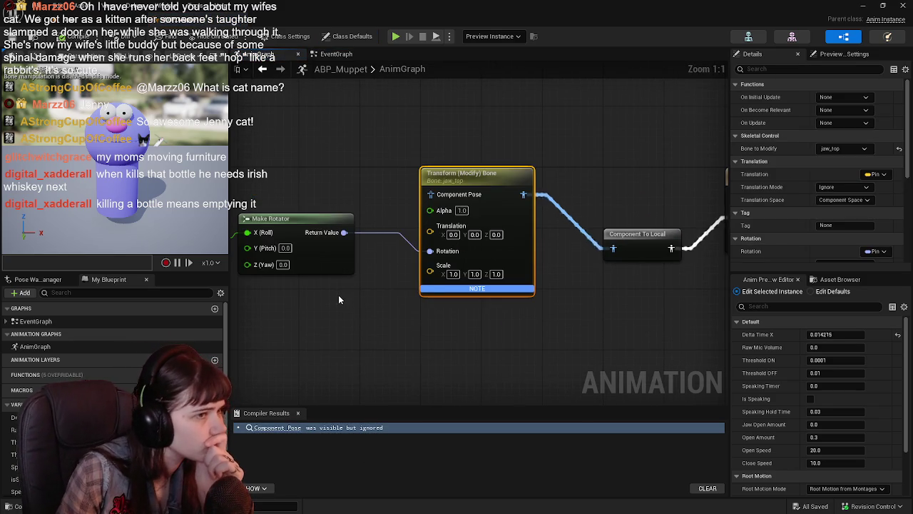
scroll(338, 295, "down", 2)
scroll(370, 305, "up", 1)
scroll(778, 208, "down", 3)
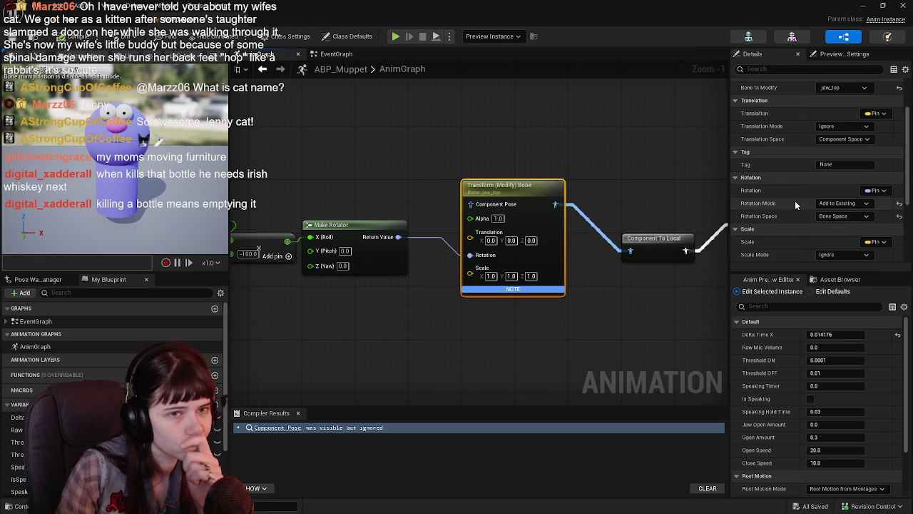
left_click(856, 140)
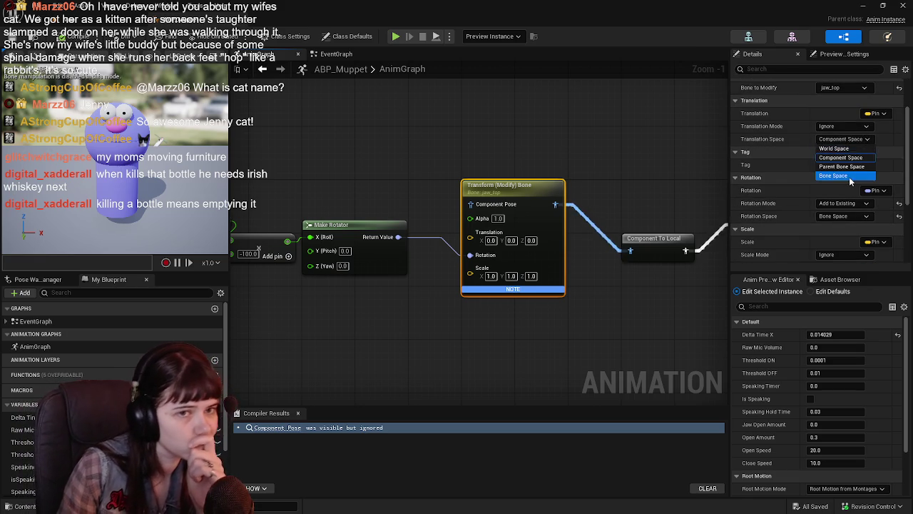
left_click(849, 177)
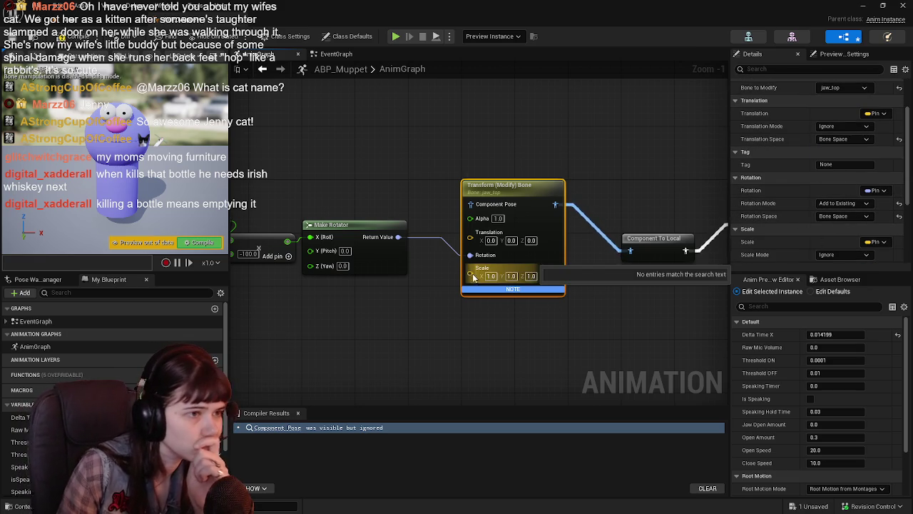
left_click(74, 40)
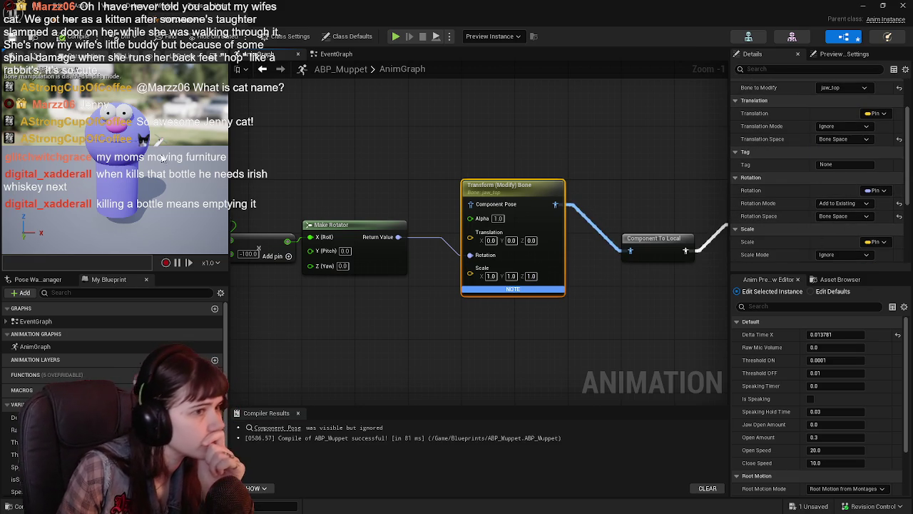
Revert the jaw bone Translation Space to Component Space, recompile, and view the EventGraph.
mouse_move(397, 300)
left_mouse_down()
mouse_move(585, 326)
mouse_move(412, 307)
mouse_move(455, 225)
left_mouse_up()
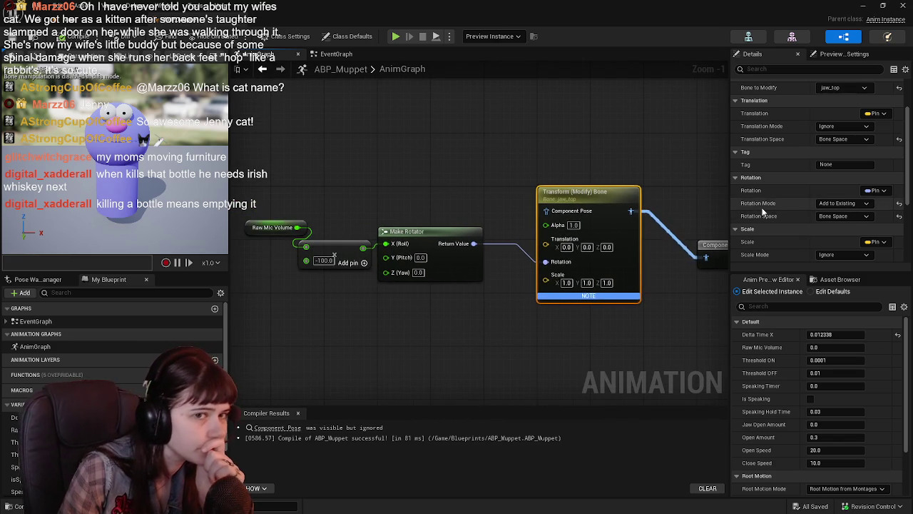
left_click(854, 139)
left_click(842, 160)
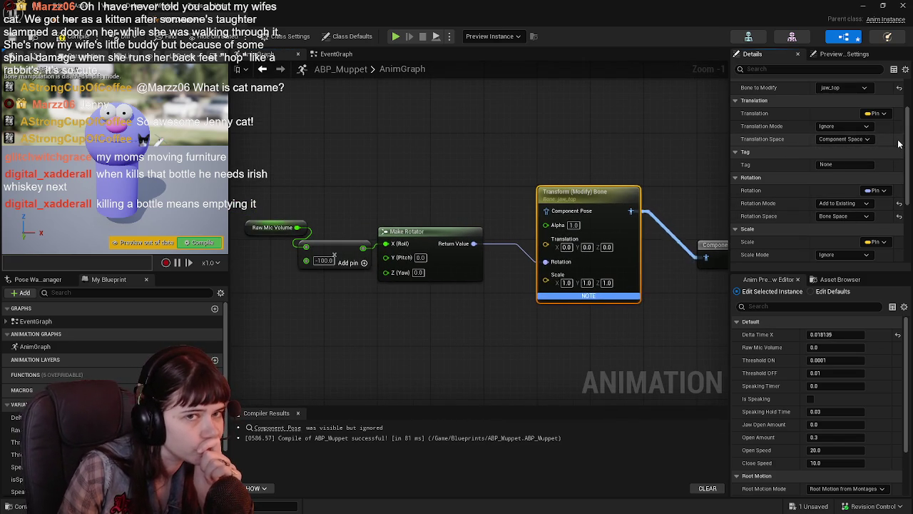
scroll(758, 227, "up", 2)
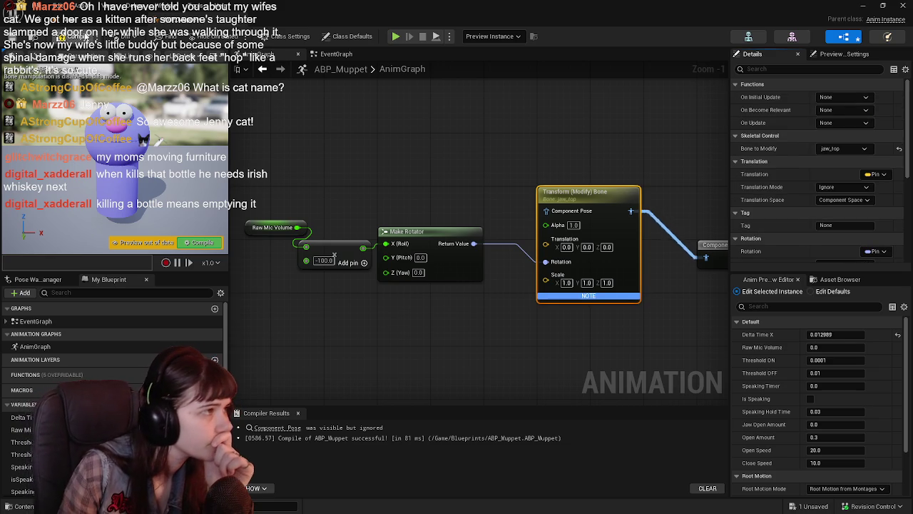
left_click(71, 37)
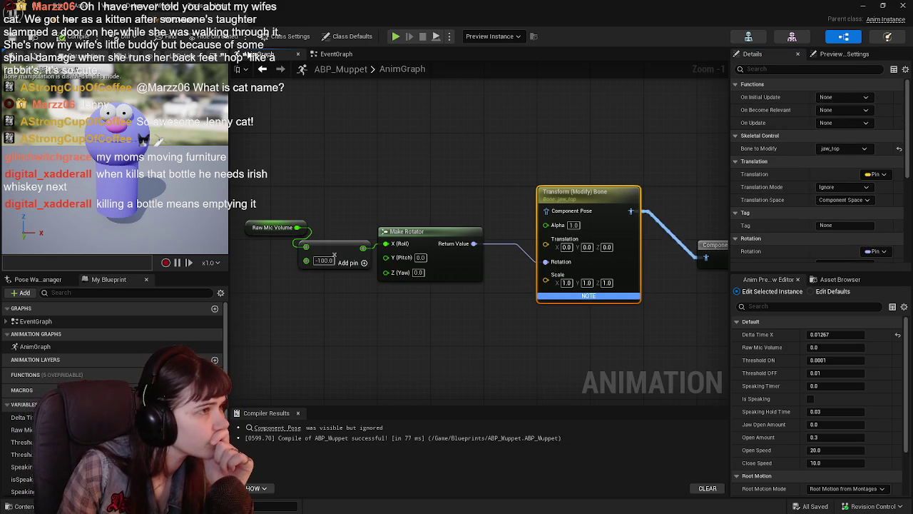
left_click(314, 55)
Reopen the LetsGoShopping project and open the IMC_Shopping input mapping context.
left_click(107, 20)
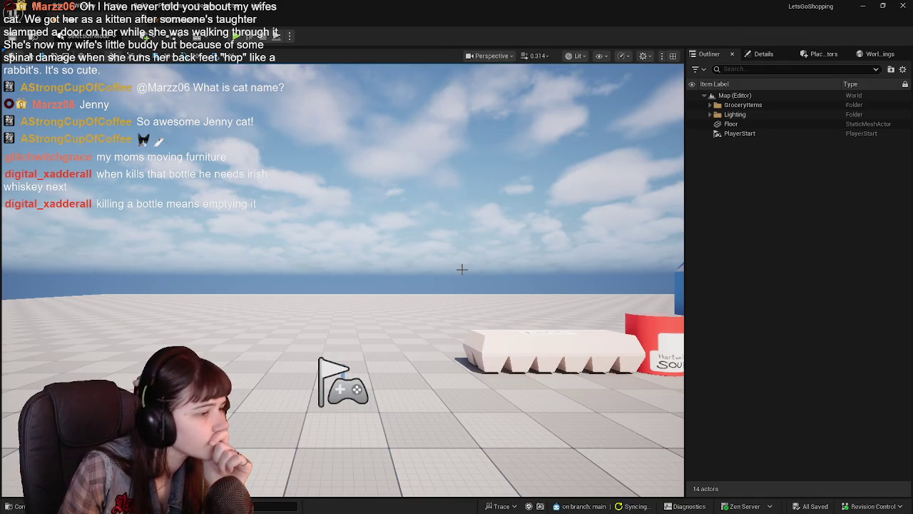
key("ctrl+space")
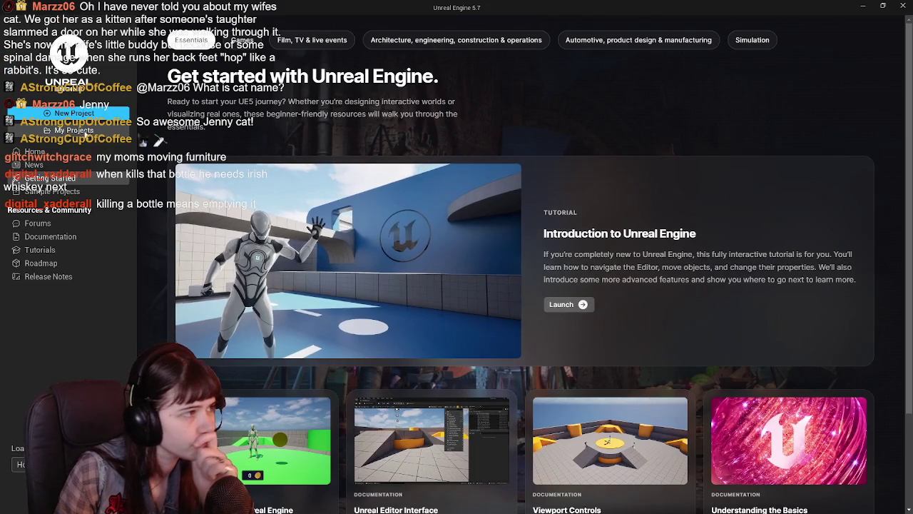
left_click(75, 129)
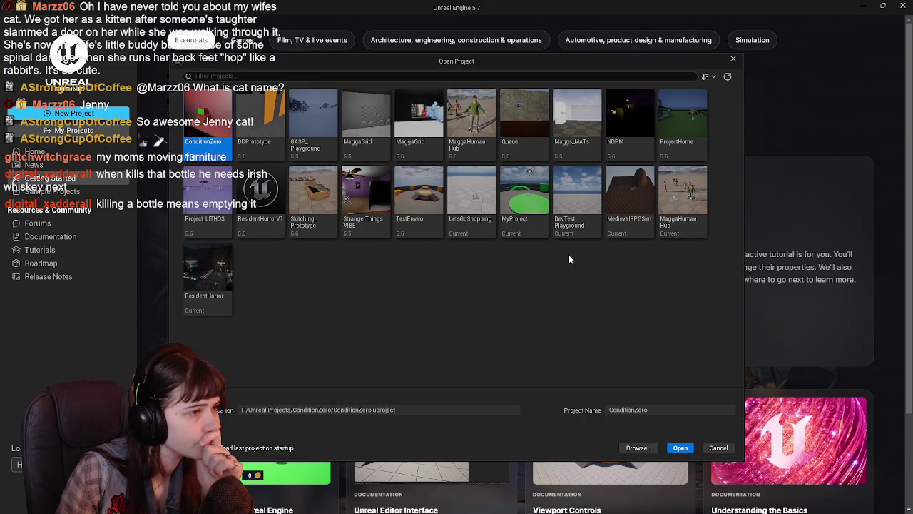
double_click(471, 196)
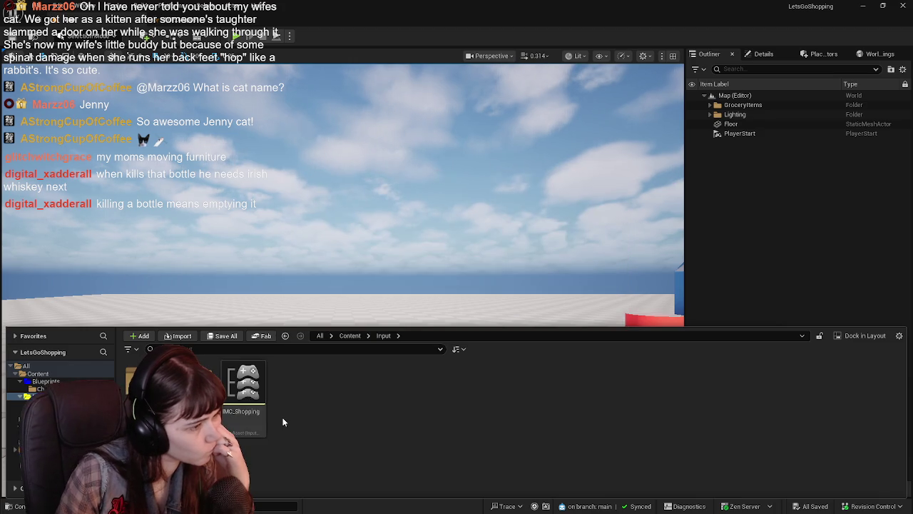
left_click(254, 389)
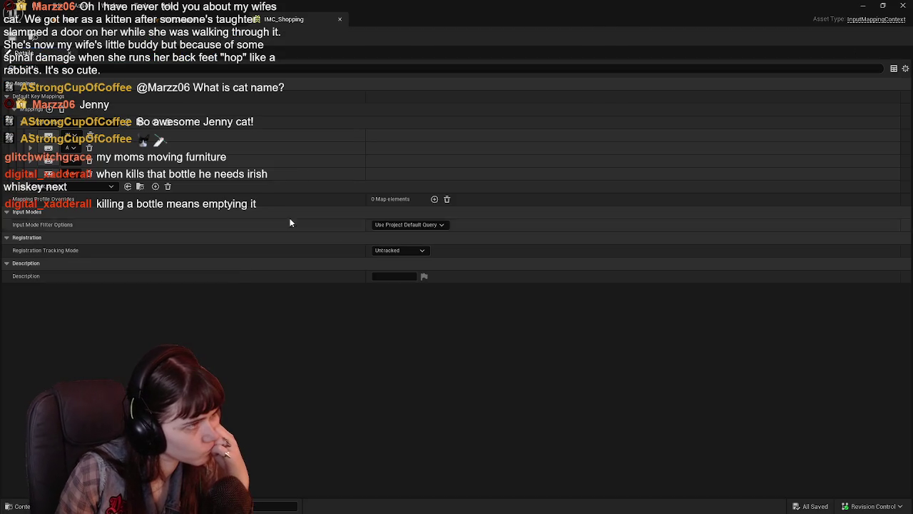